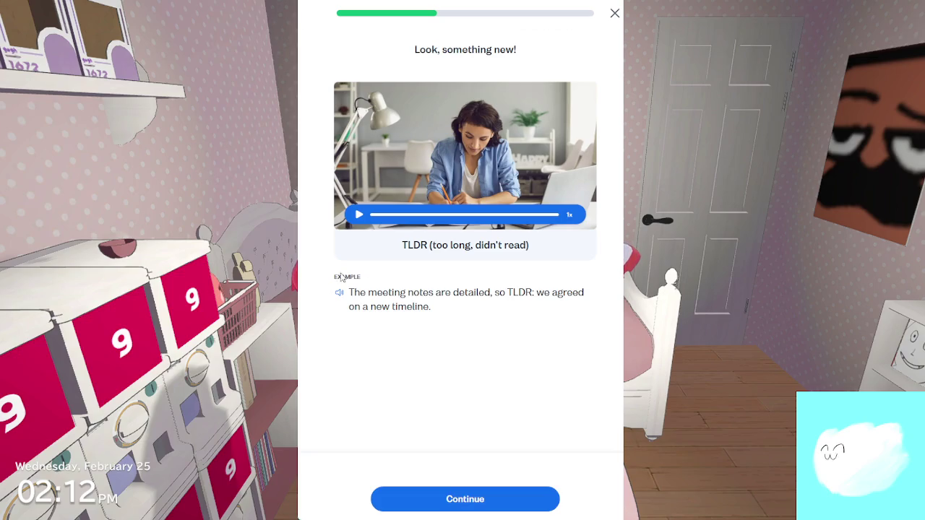
# Get past the TLDR introduction, answer True, and fill the blank with TLDR
pyautogui.click(468, 500)
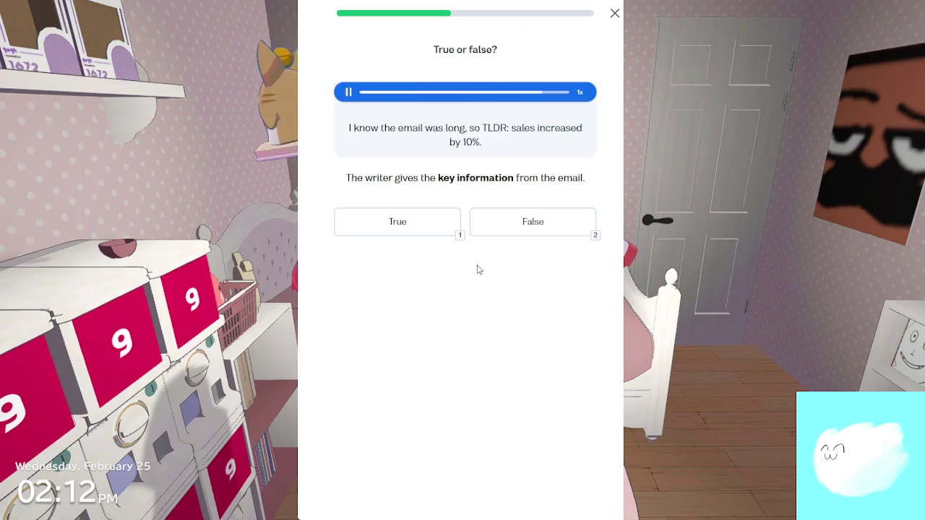
pyautogui.click(434, 224)
pyautogui.click(525, 504)
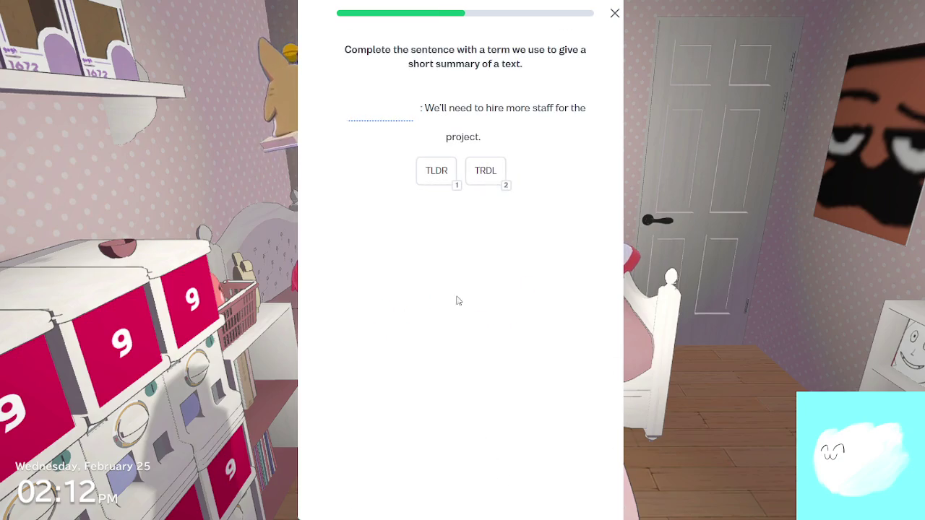
pyautogui.click(441, 182)
pyautogui.click(483, 499)
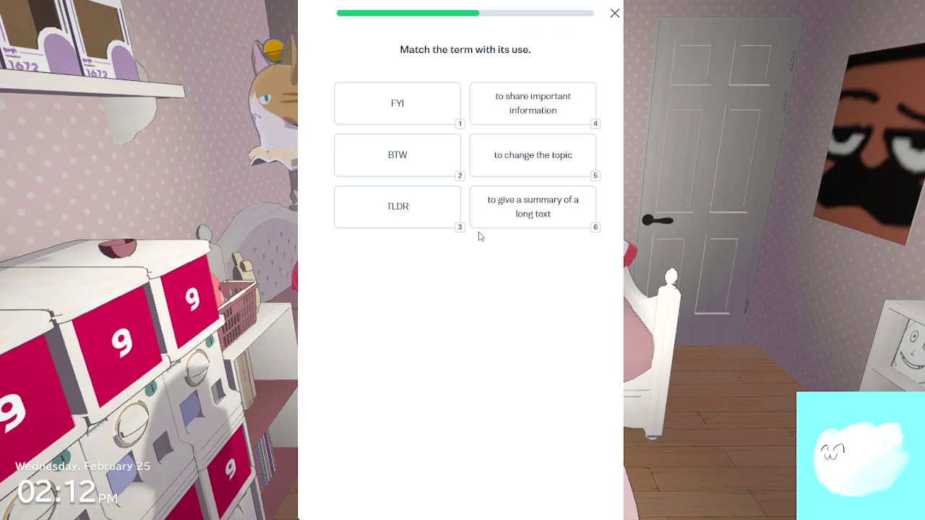
# Match FYI to sharing important information, BTW to changing the topic, TLDR to giving a summary
pyautogui.click(431, 210)
pyautogui.click(499, 110)
pyautogui.click(442, 120)
pyautogui.click(473, 118)
pyautogui.click(434, 176)
pyautogui.press('5')
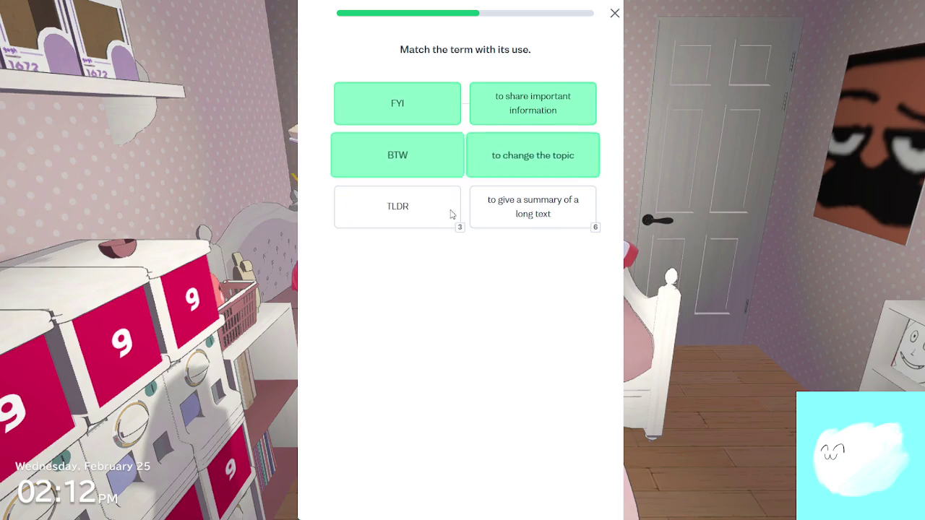
pyautogui.click(451, 214)
pyautogui.click(528, 210)
pyautogui.click(527, 496)
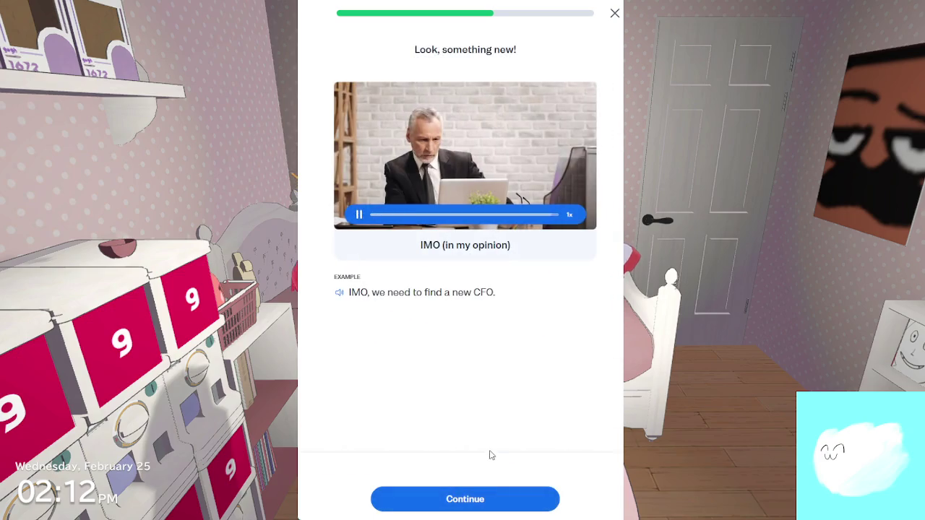
# Answer that IMO expresses a personal belief and fill the blank with IMO
pyautogui.click(520, 500)
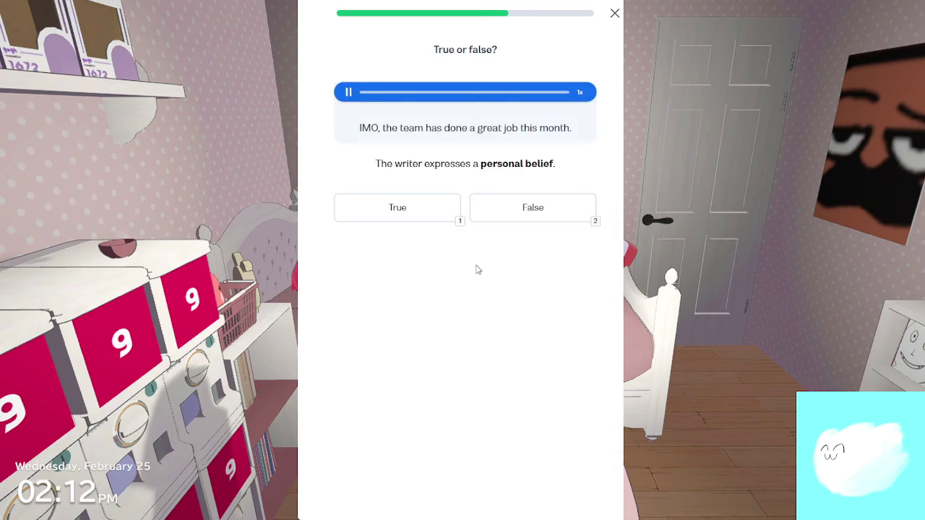
pyautogui.click(441, 213)
pyautogui.click(521, 500)
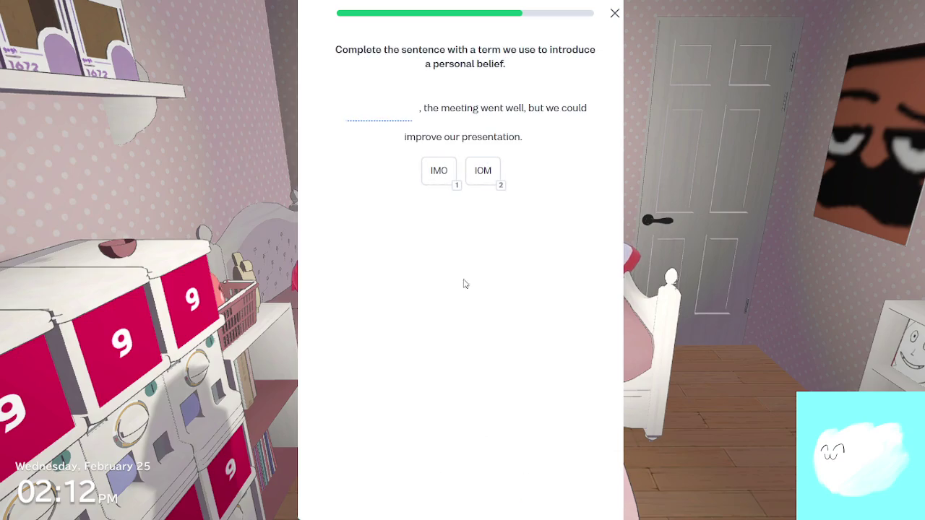
pyautogui.click(443, 177)
pyautogui.click(526, 501)
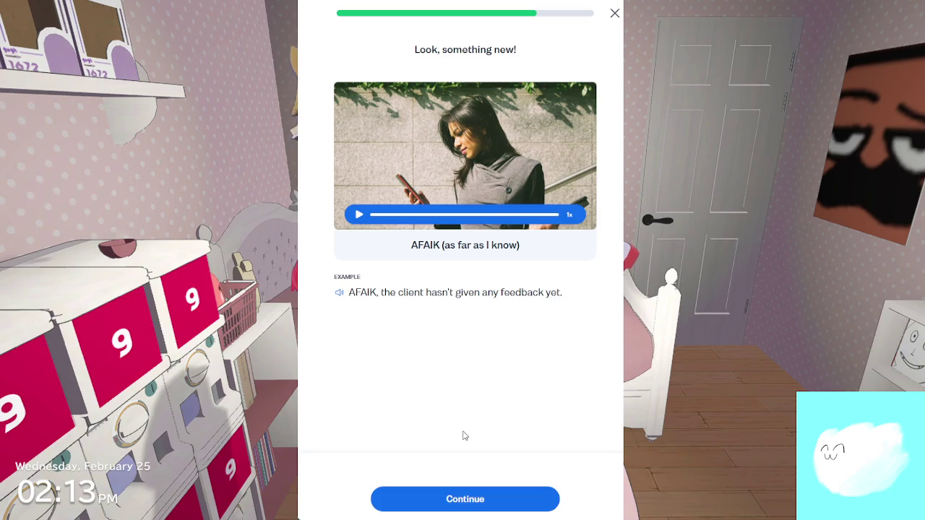
# Answer that the AFAIK writer is not certain and fill the blank with AFAIK
pyautogui.click(483, 497)
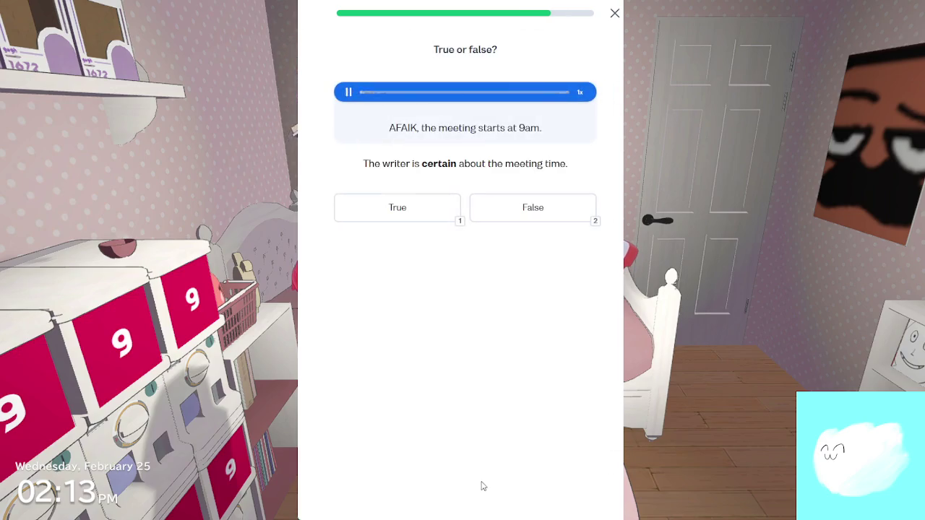
pyautogui.click(506, 221)
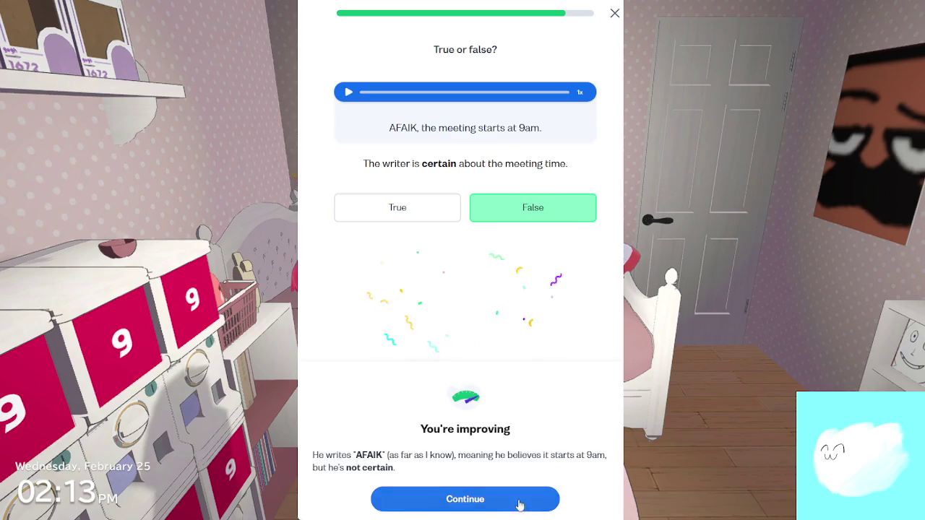
pyautogui.click(520, 501)
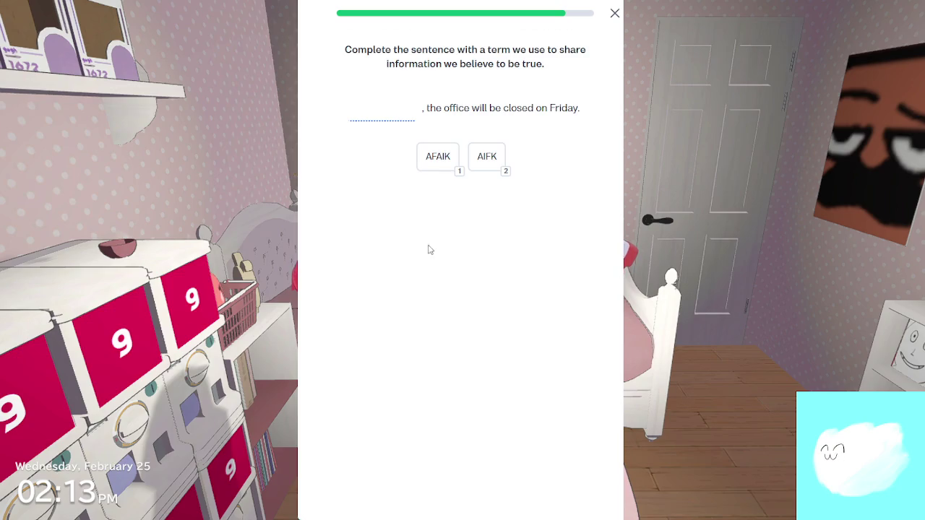
pyautogui.click(463, 170)
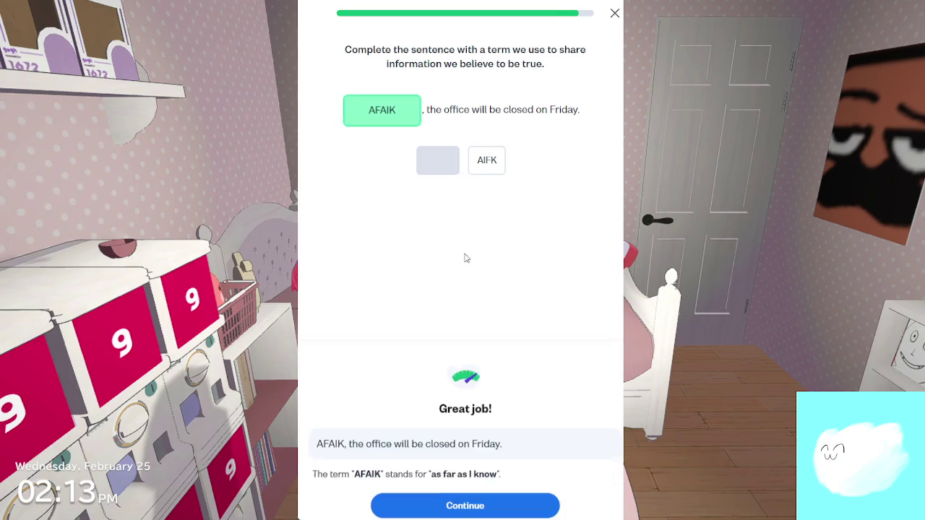
pyautogui.click(519, 499)
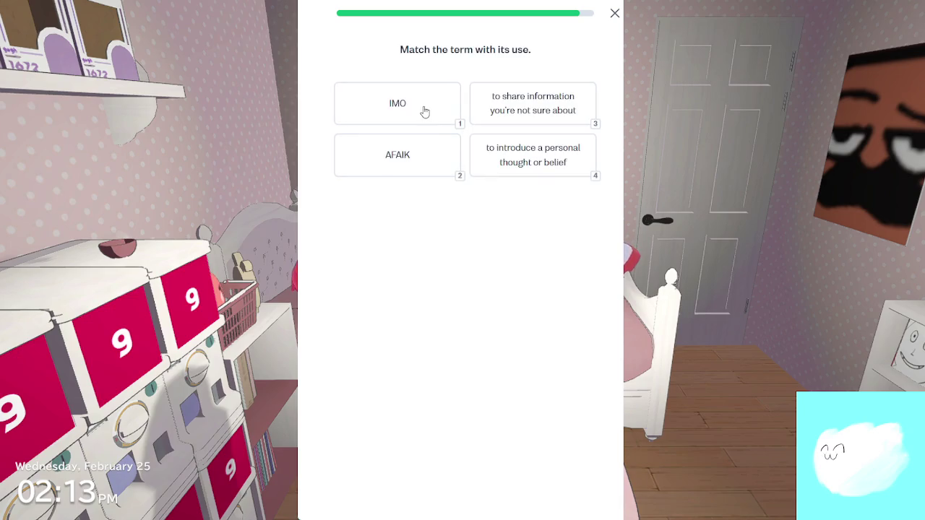
# Match AFAIK to uncertain information and IMO to personal belief, then return to the course
pyautogui.click(421, 144)
pyautogui.click(533, 107)
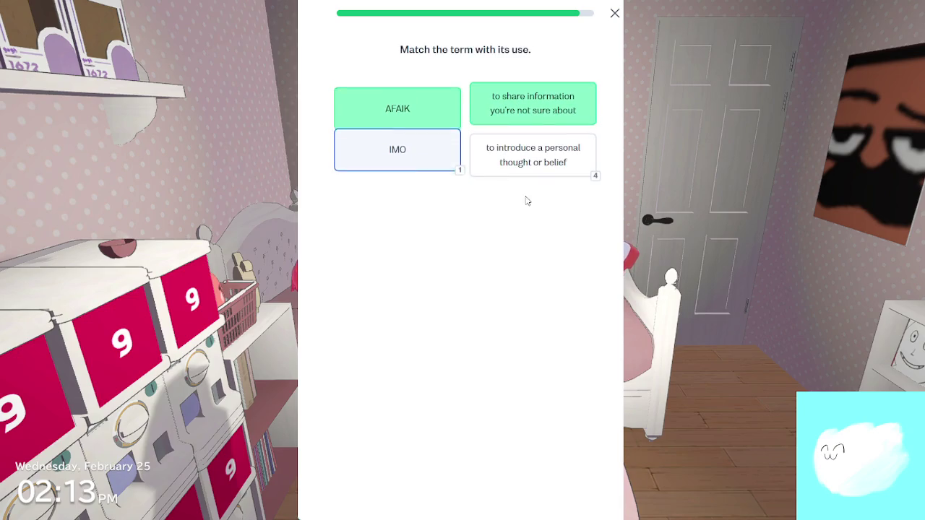
pyautogui.click(528, 496)
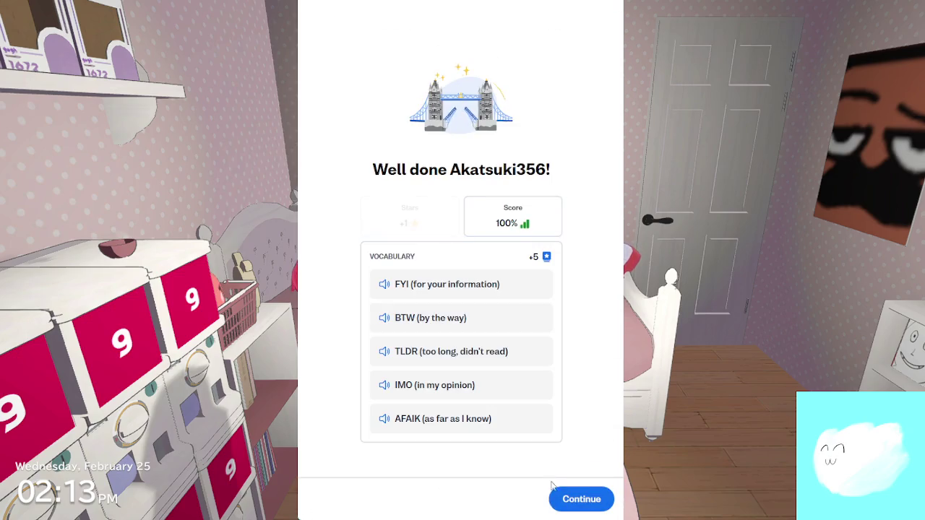
pyautogui.click(589, 499)
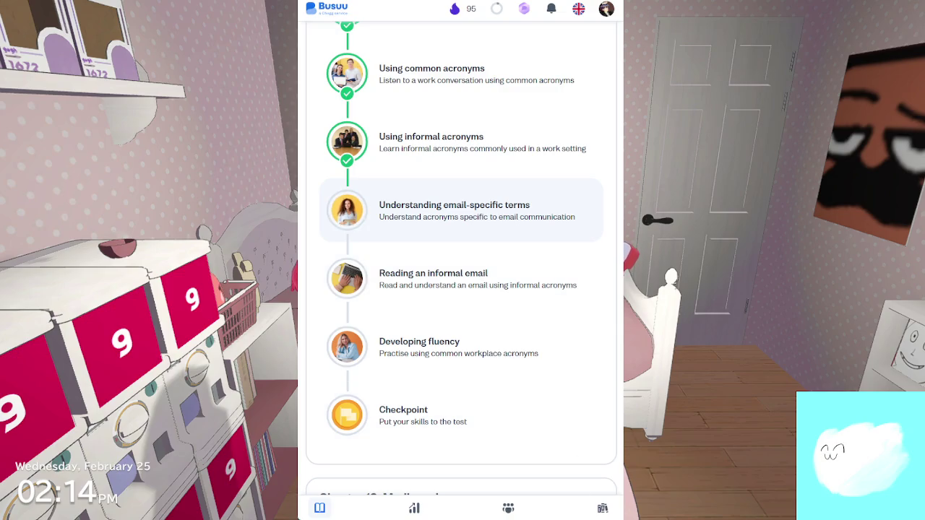
# View the learning review and its Vocabulary tab, then go back to the Busuu home page
pyautogui.click(417, 510)
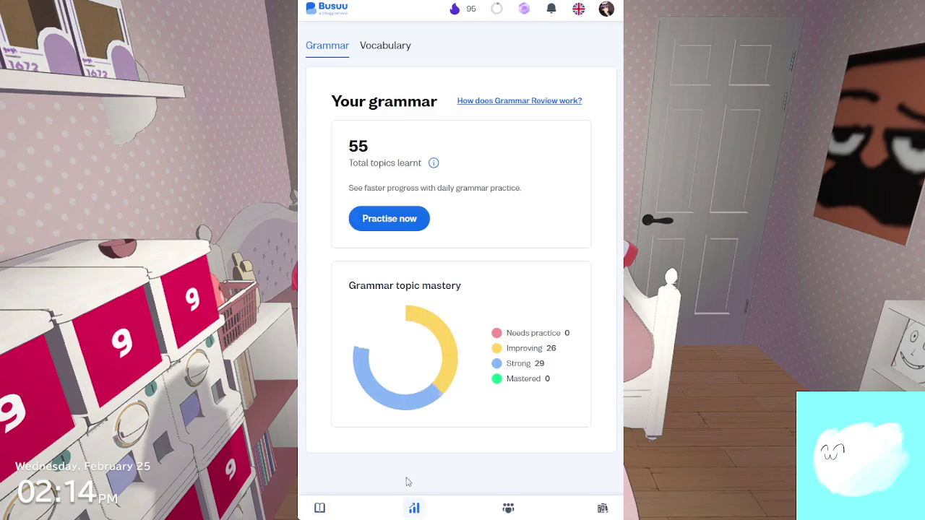
pyautogui.click(367, 48)
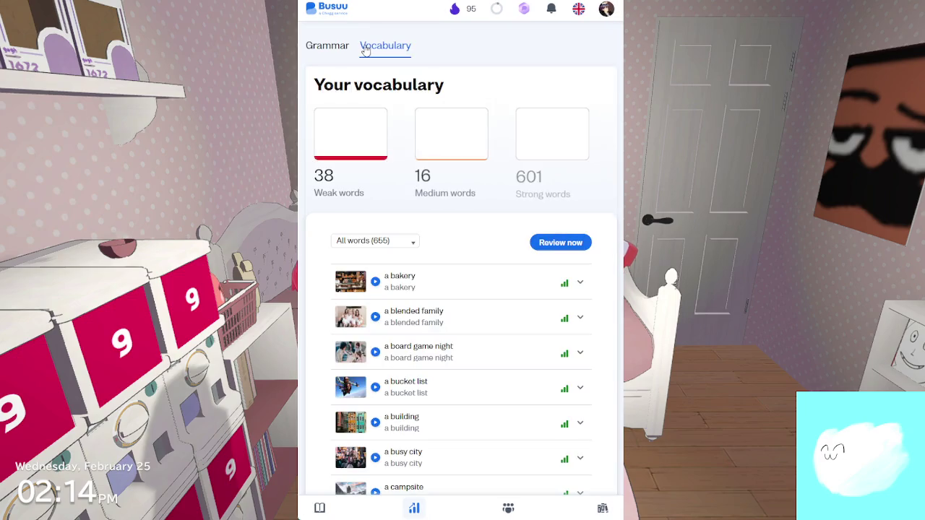
pyautogui.click(323, 19)
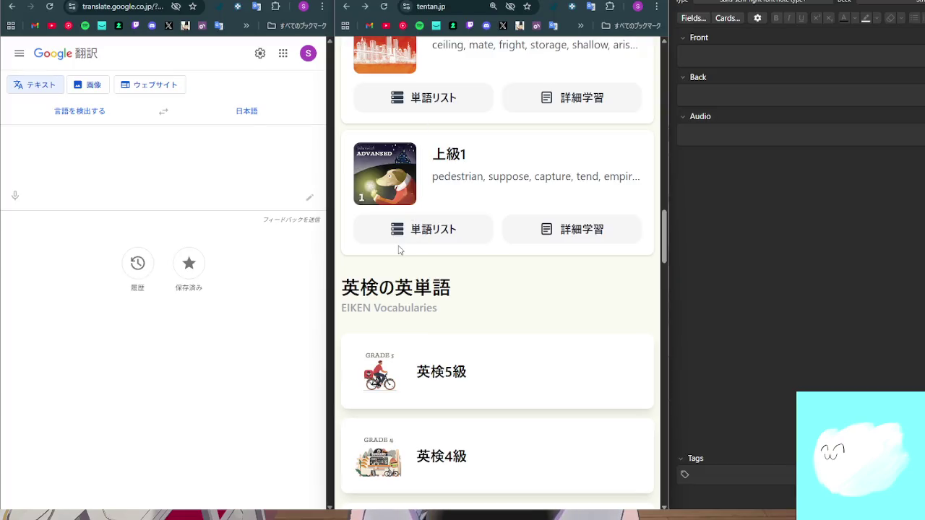
# Open the 覚える単語 memorisation list and scroll back to its top
pyautogui.scroll(8, 564, 310)
pyautogui.scroll(4, 562, 308)
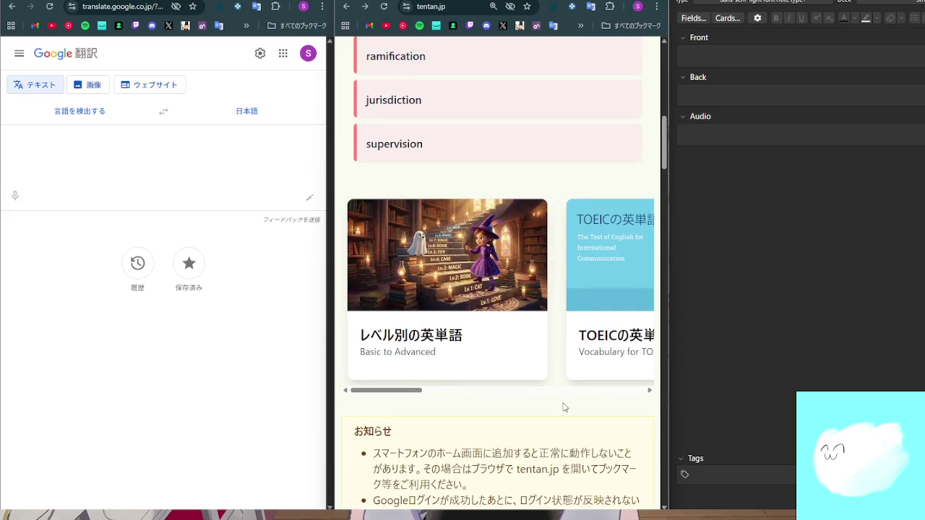
pyautogui.scroll(5, 513, 228)
pyautogui.click(480, 297)
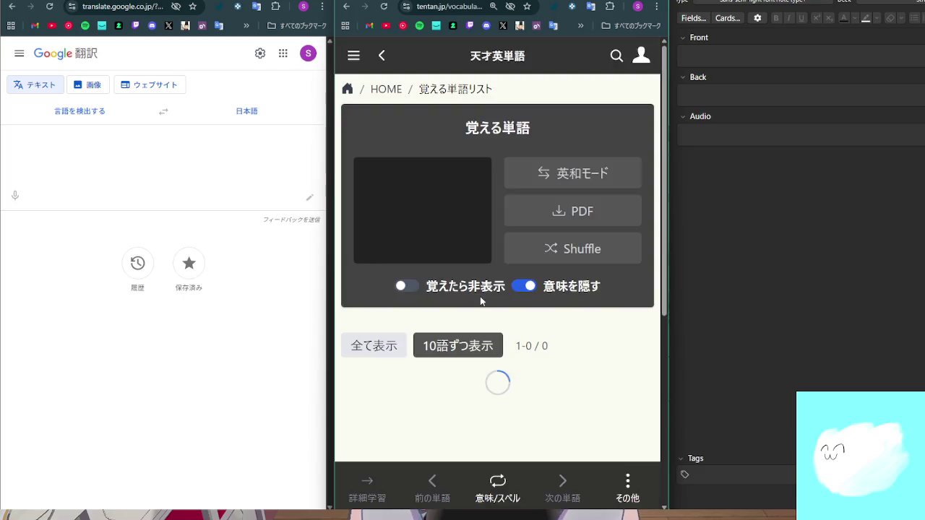
pyautogui.scroll(-6, 496, 289)
pyautogui.scroll(-12, 500, 273)
pyautogui.scroll(15, 501, 267)
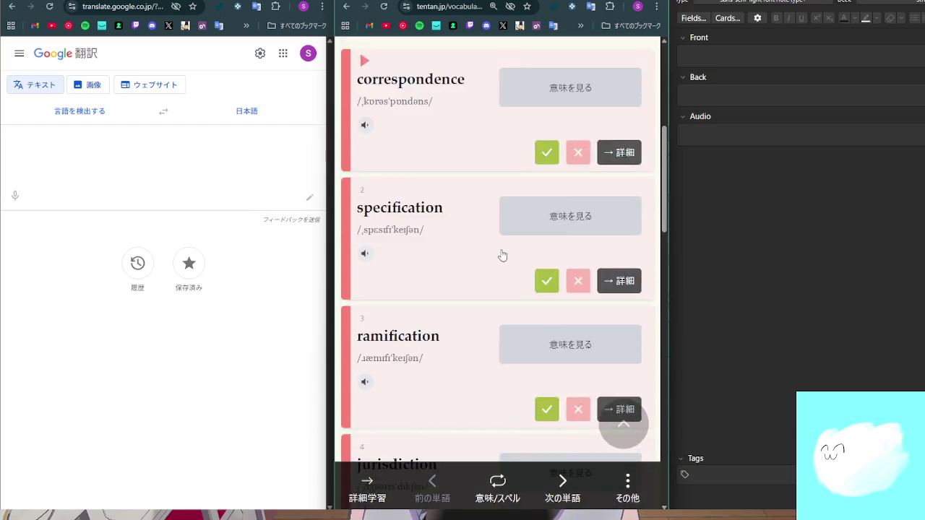
pyautogui.scroll(5, 503, 255)
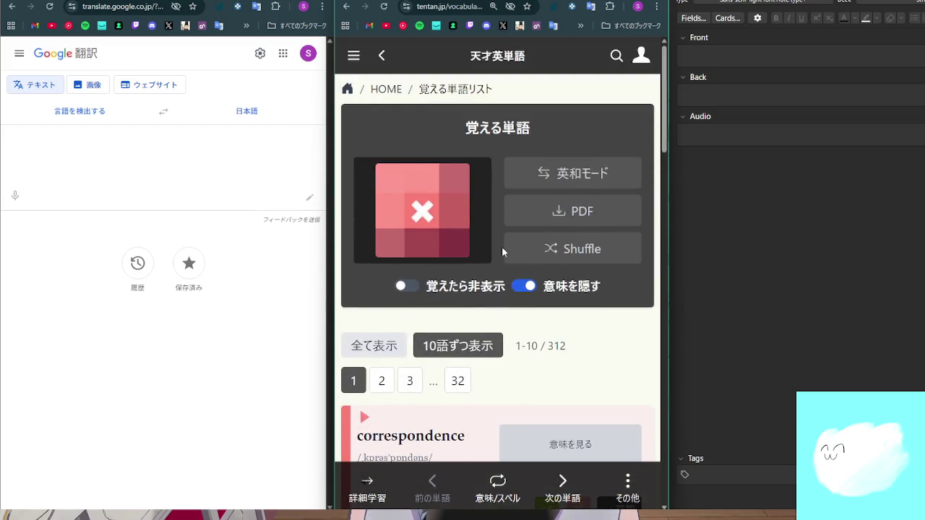
# Shuffle the word list four times and reveal the meaning of responsive
pyautogui.click(543, 249)
pyautogui.click(546, 252)
pyautogui.click(559, 259)
pyautogui.click(559, 258)
pyautogui.scroll(-2, 562, 316)
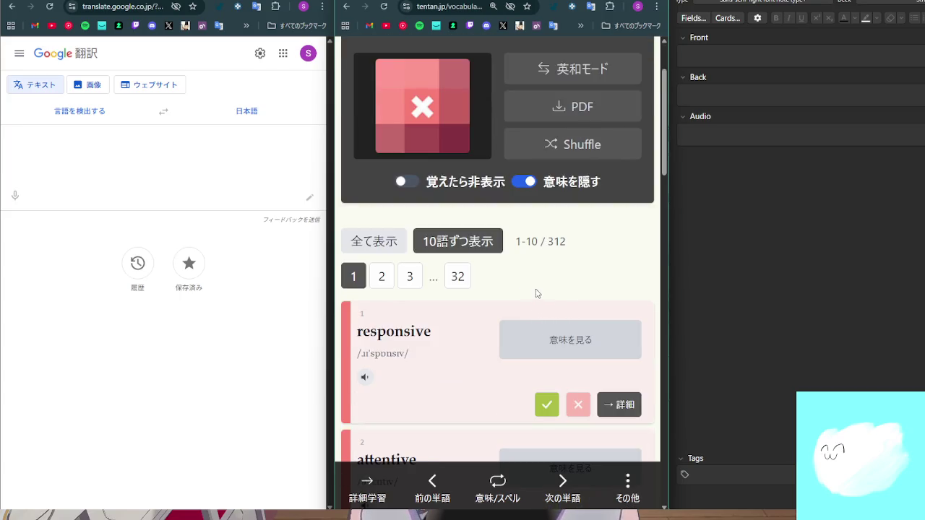
pyautogui.click(513, 334)
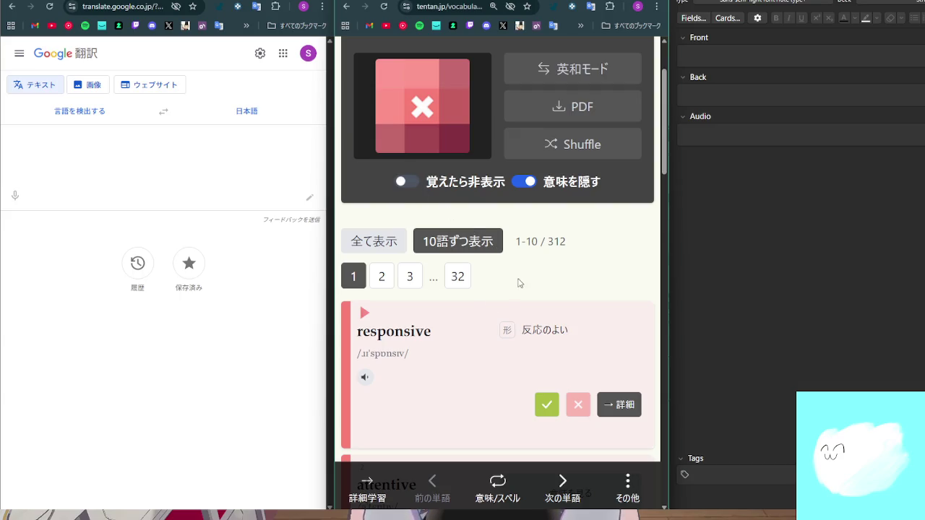
pyautogui.scroll(-3, 519, 286)
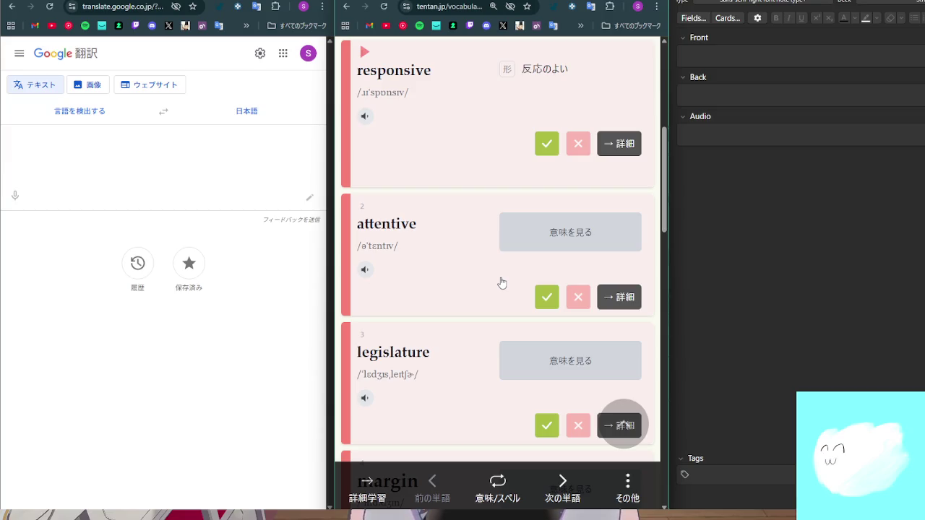
pyautogui.scroll(5, 512, 262)
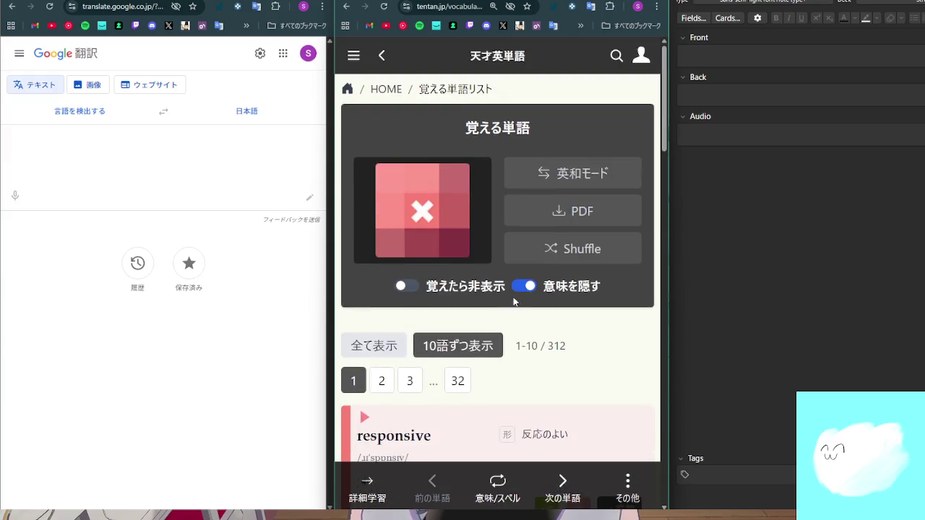
# Toggle 英和モード to 和英 and back, then reveal Japanese meanings on all cards
pyautogui.click(567, 184)
pyautogui.click(567, 184)
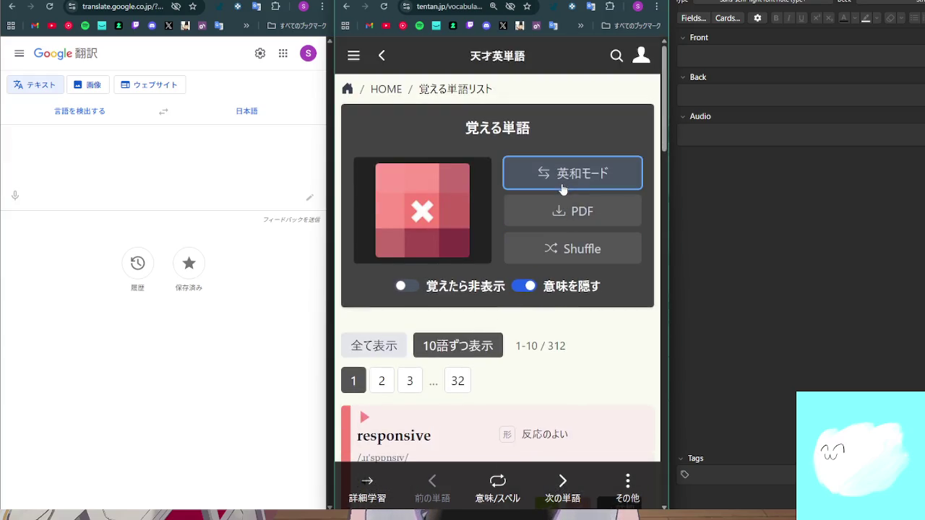
pyautogui.click(533, 285)
# Select the word attentive on its card, then clear the selection
pyautogui.scroll(-5, 553, 310)
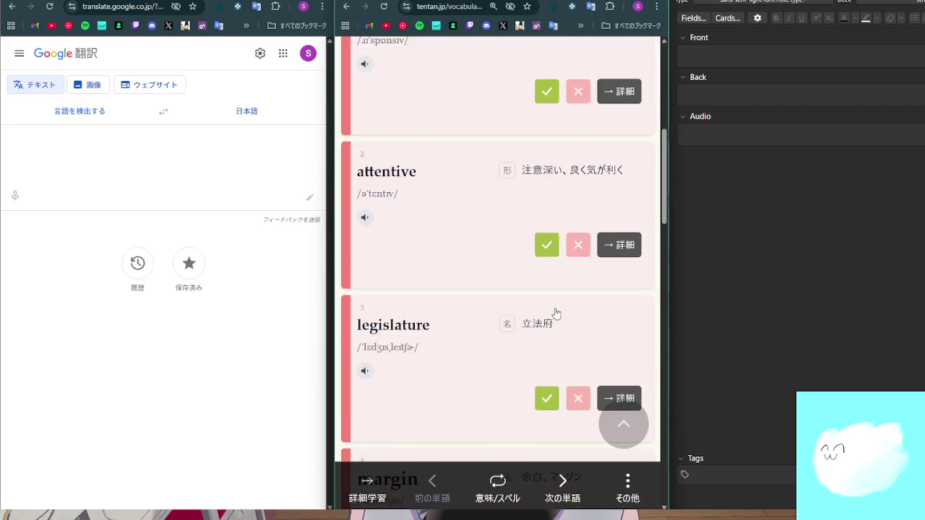
pyautogui.scroll(1, 518, 303)
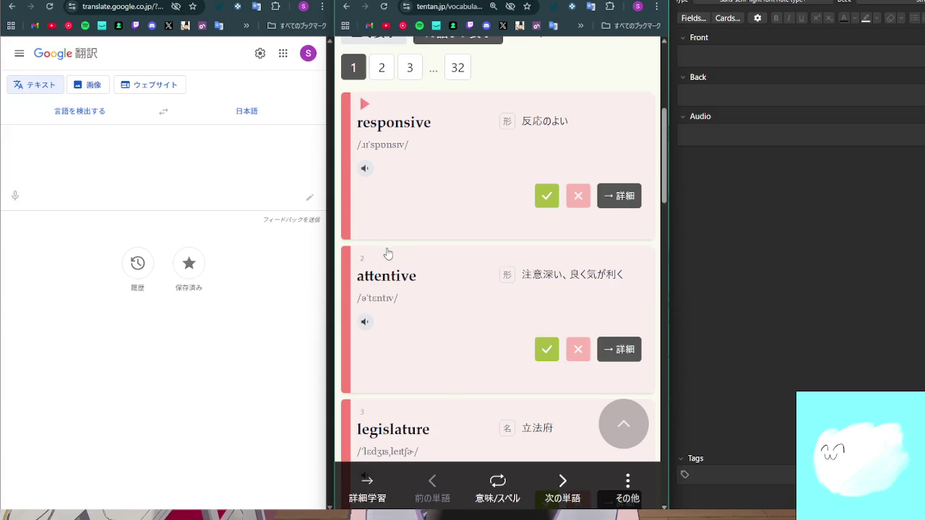
pyautogui.moveTo(418, 281); pyautogui.dragTo(354, 279)
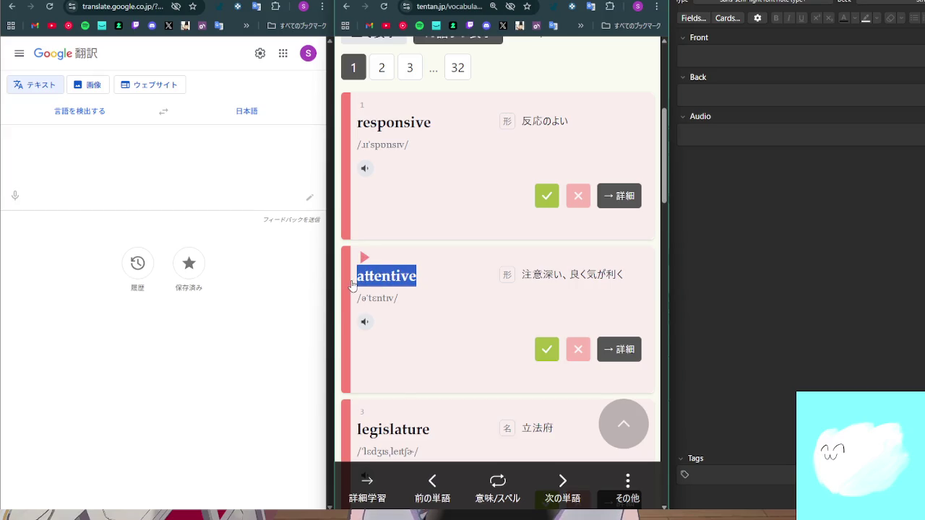
pyautogui.click(459, 299)
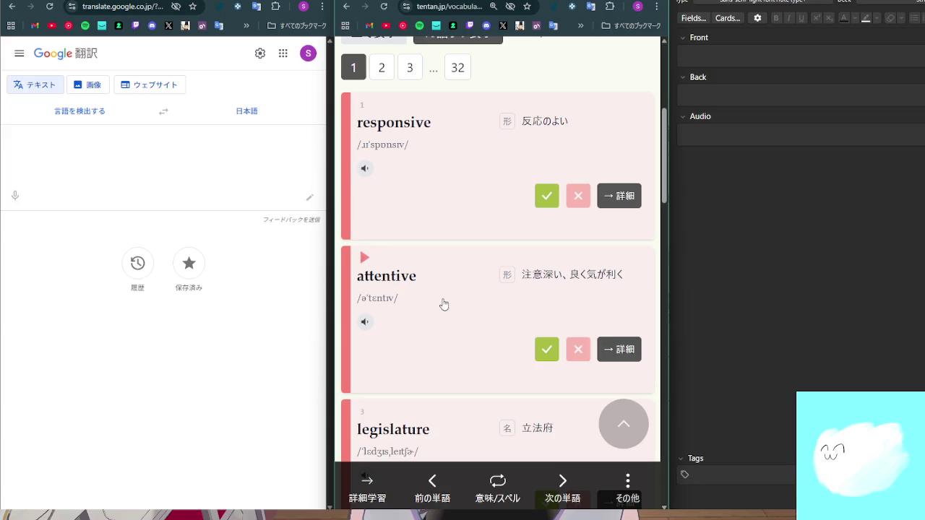
# Scroll down the word list to the legislature and margin cards
pyautogui.scroll(-1, 443, 307)
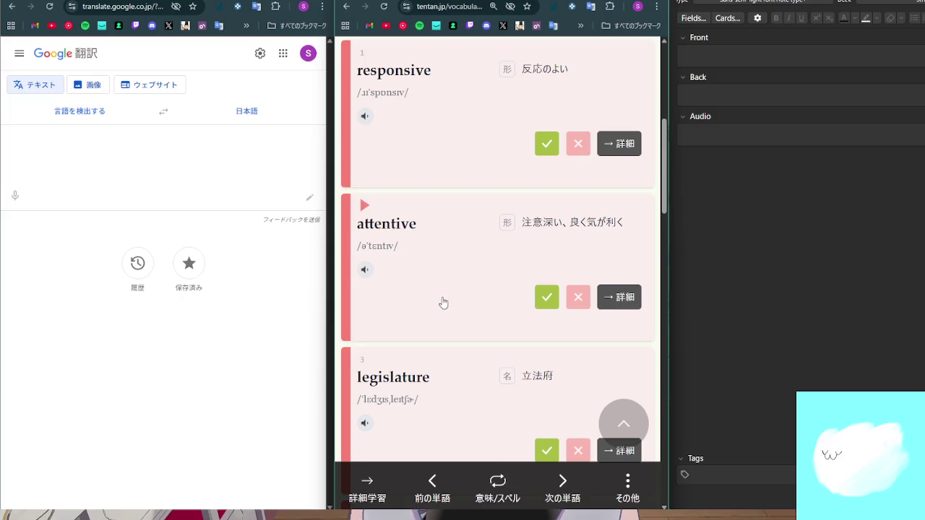
pyautogui.scroll(-2, 462, 334)
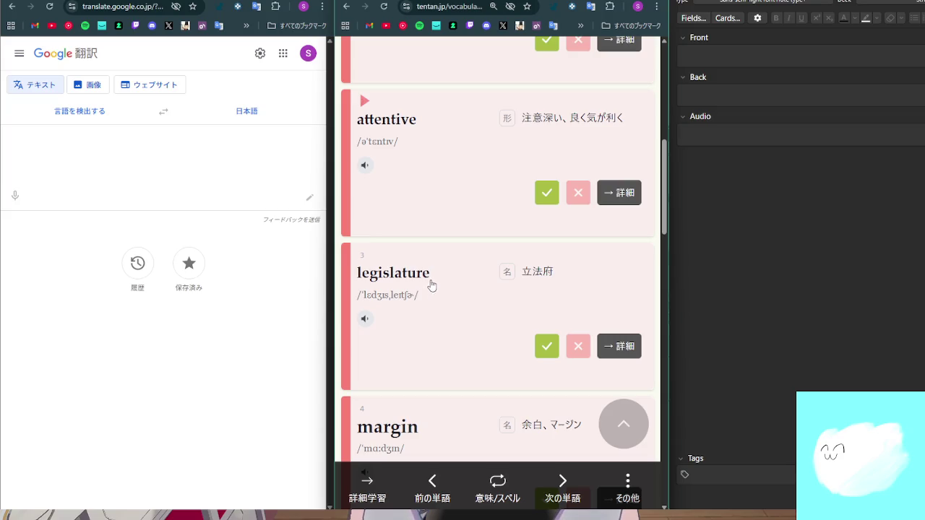
pyautogui.scroll(-2, 452, 288)
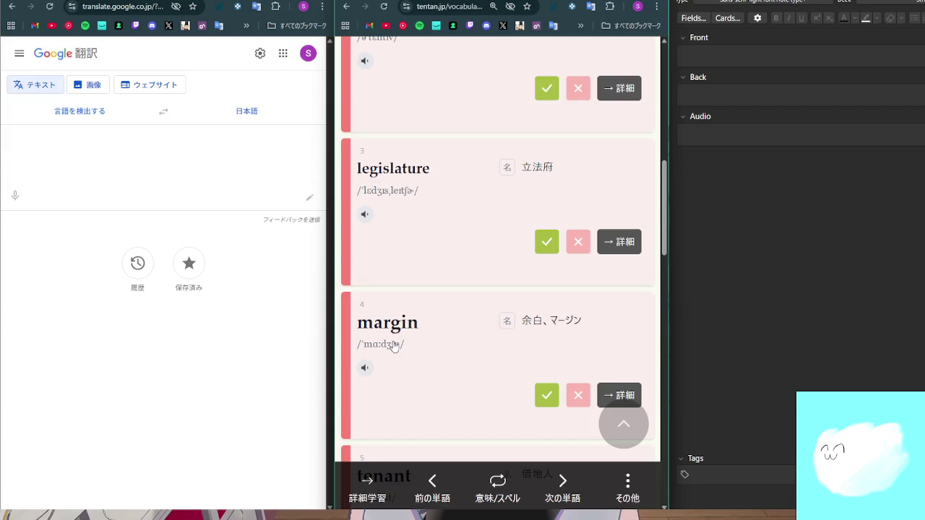
# Play the audio pronunciation on the tenant card
pyautogui.scroll(-1, 399, 314)
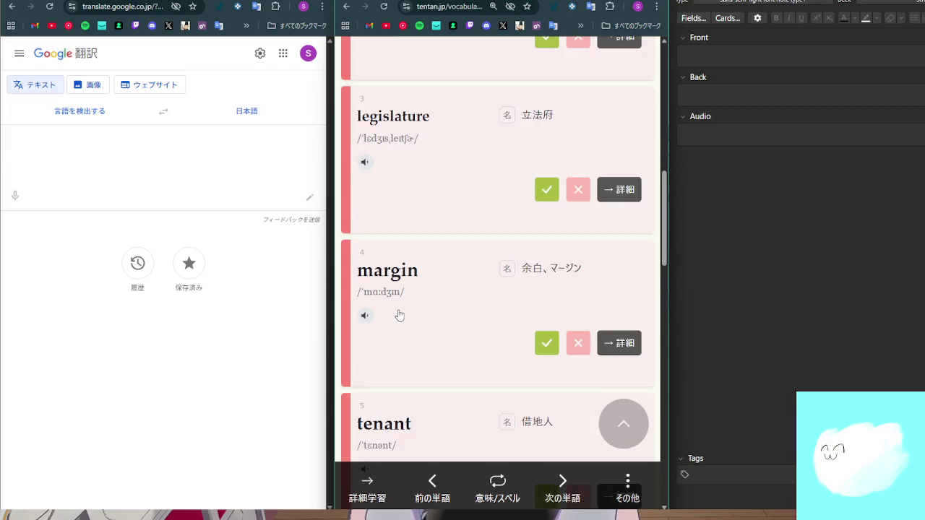
pyautogui.scroll(-2, 399, 316)
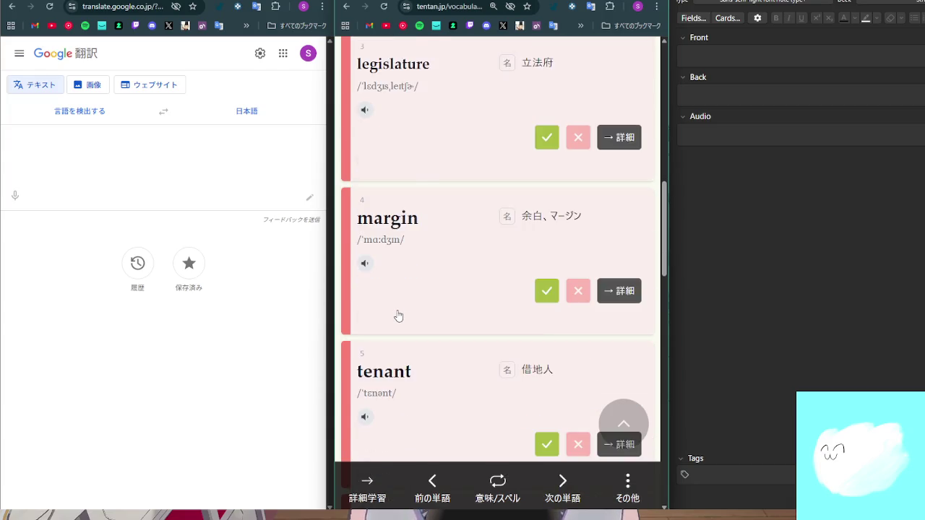
pyautogui.click(365, 365)
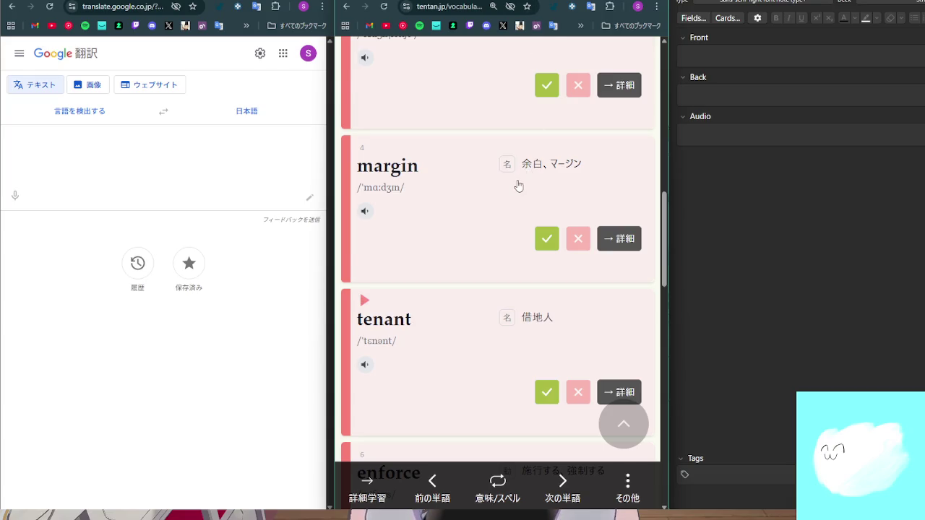
# Select and deselect 'force' in enforce, then scroll on to preliminary and methodology
pyautogui.scroll(-3, 515, 181)
pyautogui.scroll(-1, 515, 176)
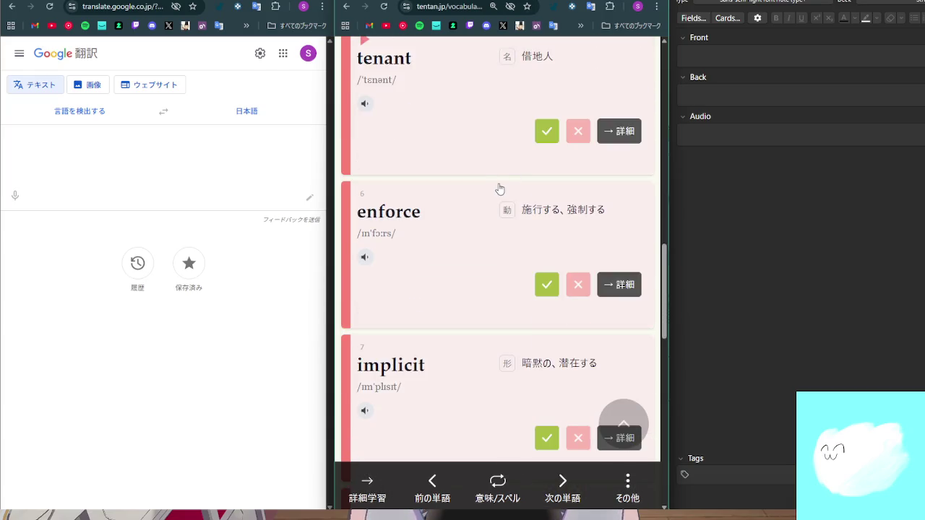
pyautogui.moveTo(377, 221); pyautogui.dragTo(434, 223)
pyautogui.click(434, 224)
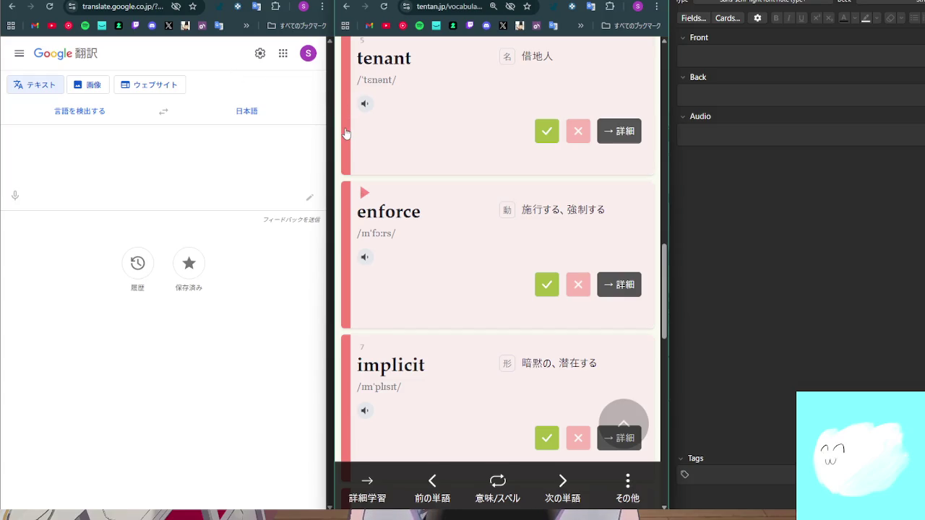
pyautogui.scroll(-1, 443, 209)
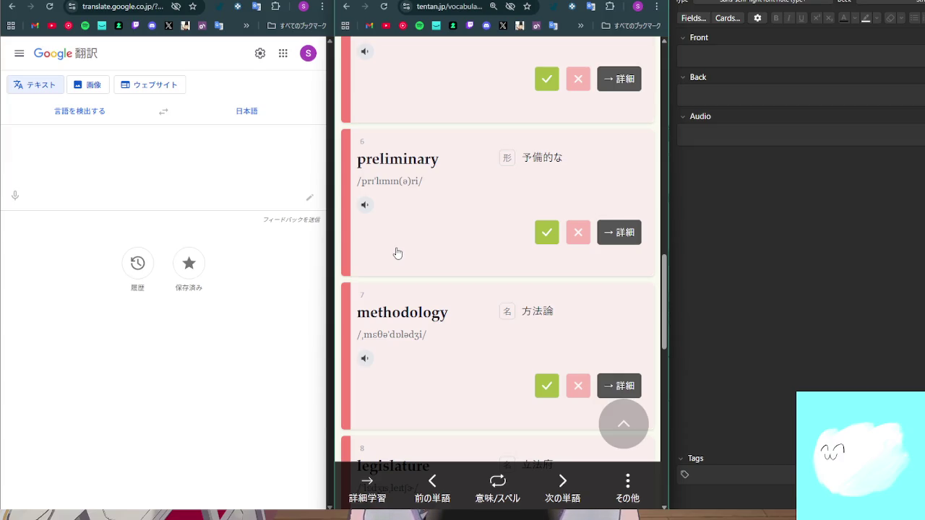
# Translate 'juri' from jurisdiction with English as the source language, then close the popup
pyautogui.scroll(3, 477, 240)
pyautogui.scroll(1, 480, 246)
pyautogui.scroll(3, 479, 244)
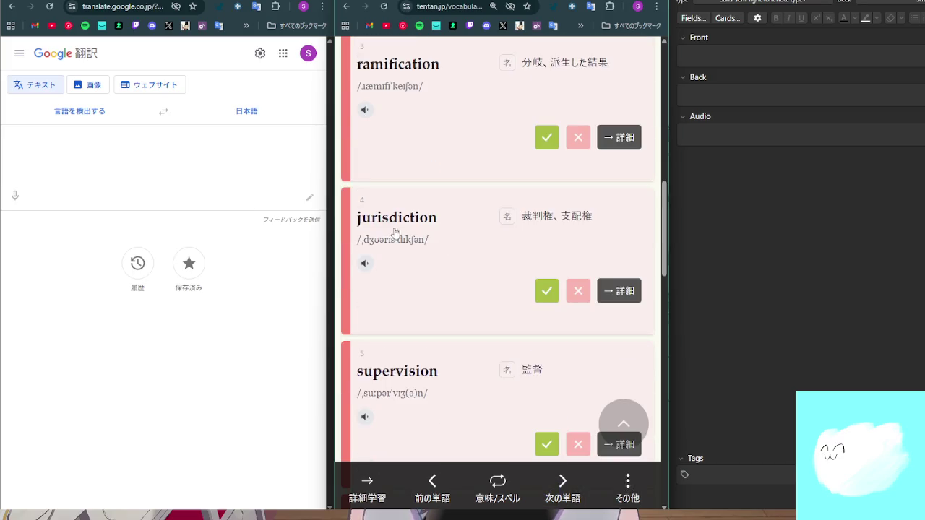
pyautogui.moveTo(355, 230); pyautogui.dragTo(381, 232)
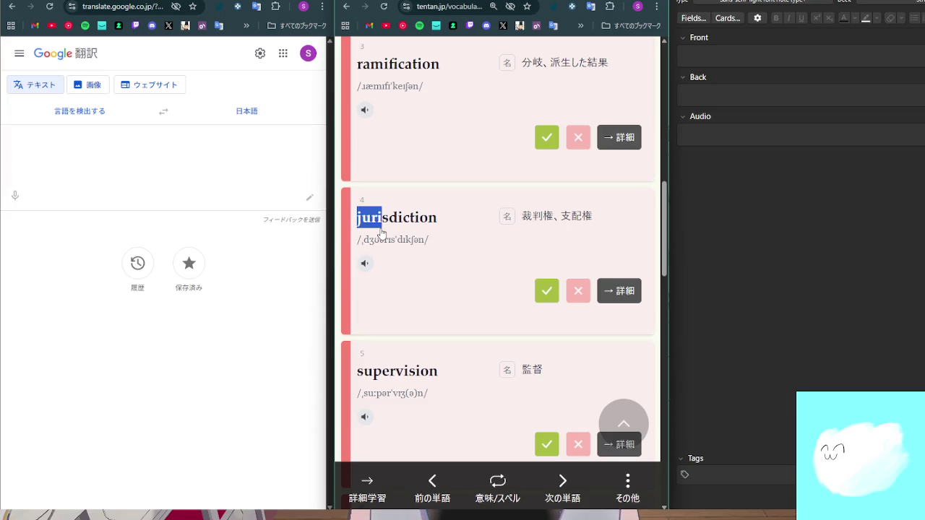
pyautogui.moveTo(381, 233); pyautogui.dragTo(380, 234)
pyautogui.click(381, 237)
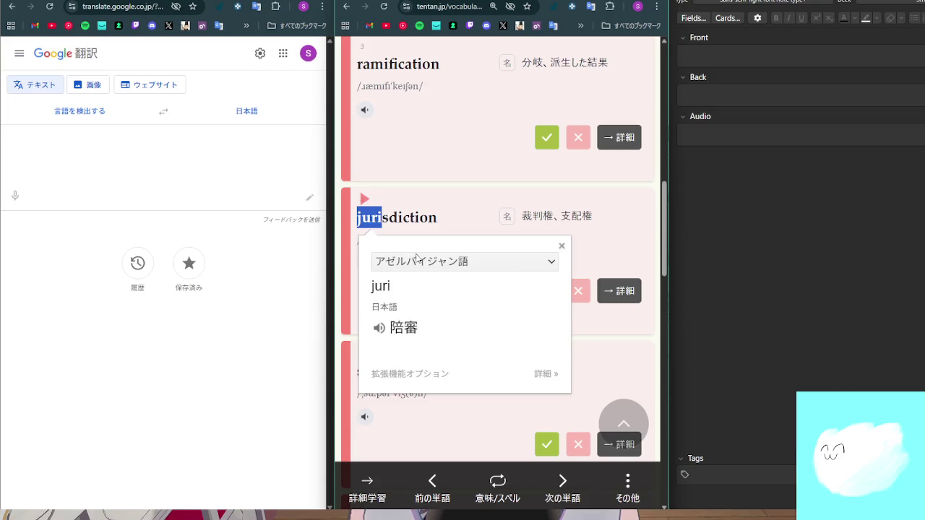
pyautogui.click(450, 261)
pyautogui.scroll(-20, 457, 209)
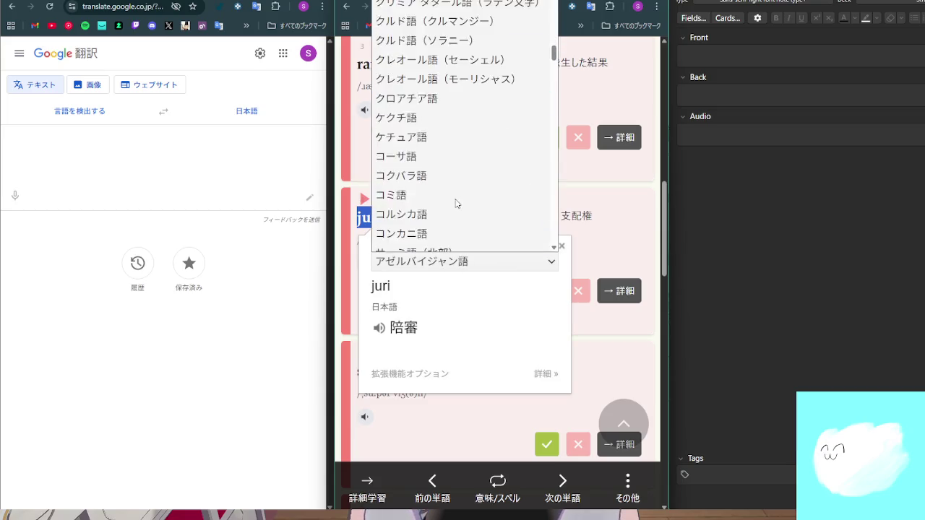
pyautogui.scroll(-20, 456, 199)
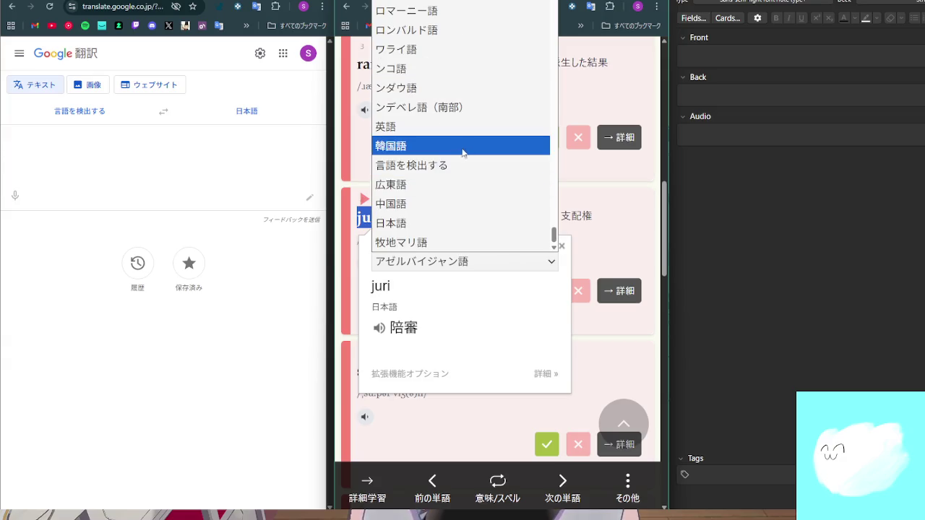
pyautogui.click(463, 128)
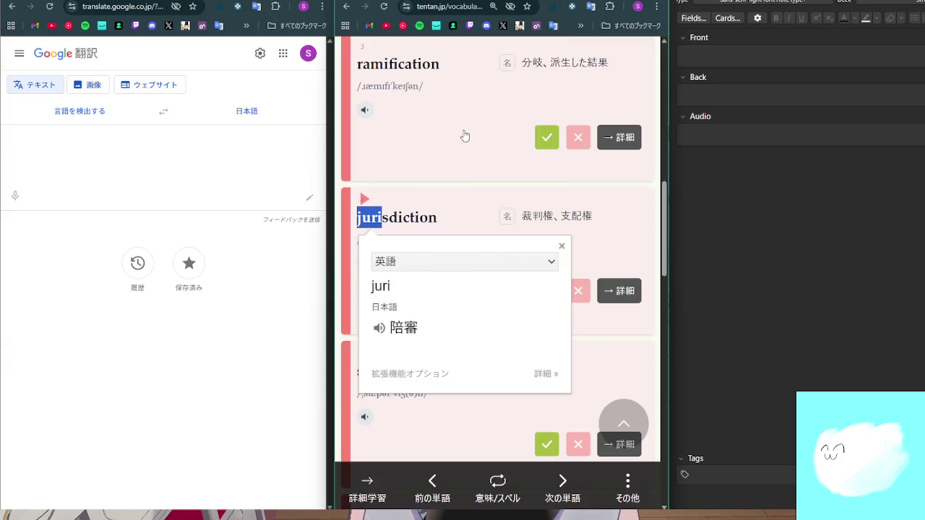
pyautogui.click(562, 246)
pyautogui.click(390, 232)
# Select 'juris' in jurisdiction, translate it with a chosen source language, and close the popup
pyautogui.doubleClick(390, 232)
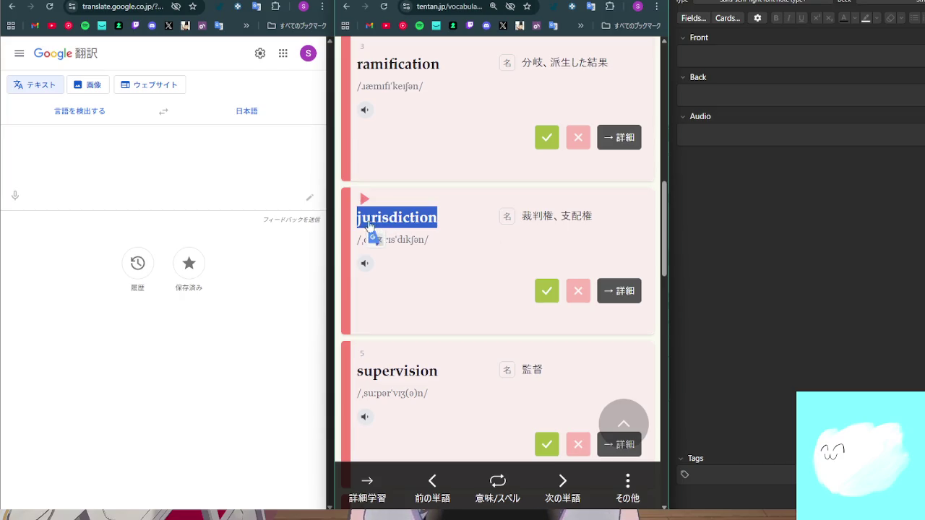
pyautogui.doubleClick(362, 226)
pyautogui.click(386, 229)
pyautogui.moveTo(387, 224); pyautogui.dragTo(358, 221)
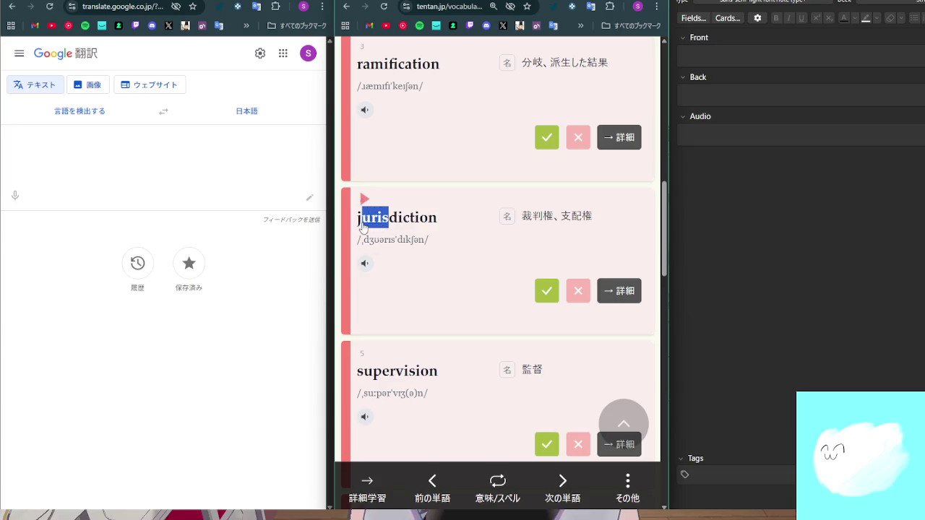
pyautogui.click(506, 262)
pyautogui.scroll(-15, 518, 159)
pyautogui.scroll(-15, 518, 168)
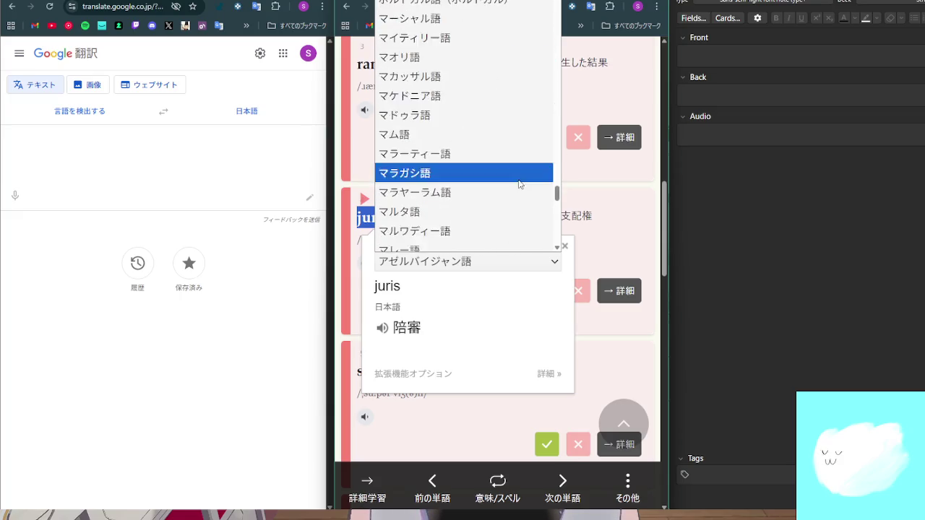
pyautogui.scroll(-5, 515, 202)
pyautogui.click(512, 221)
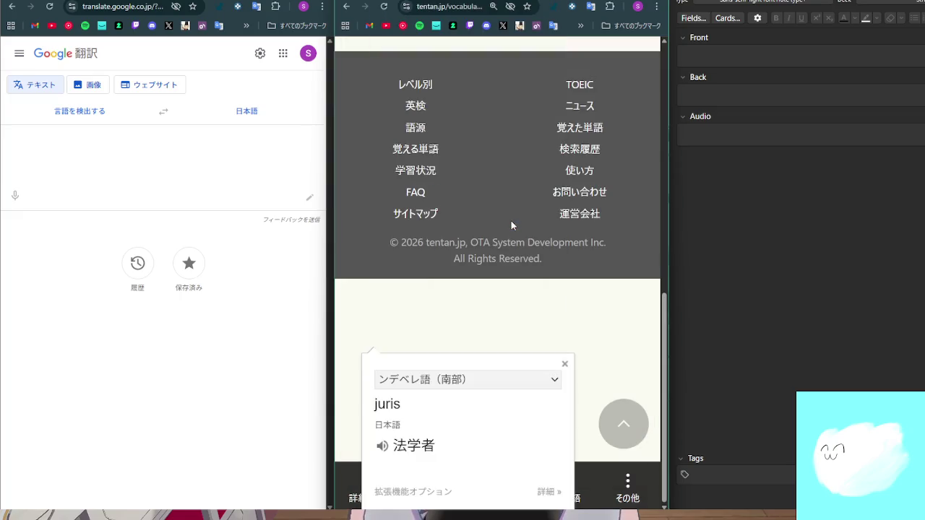
pyautogui.scroll(3, 509, 225)
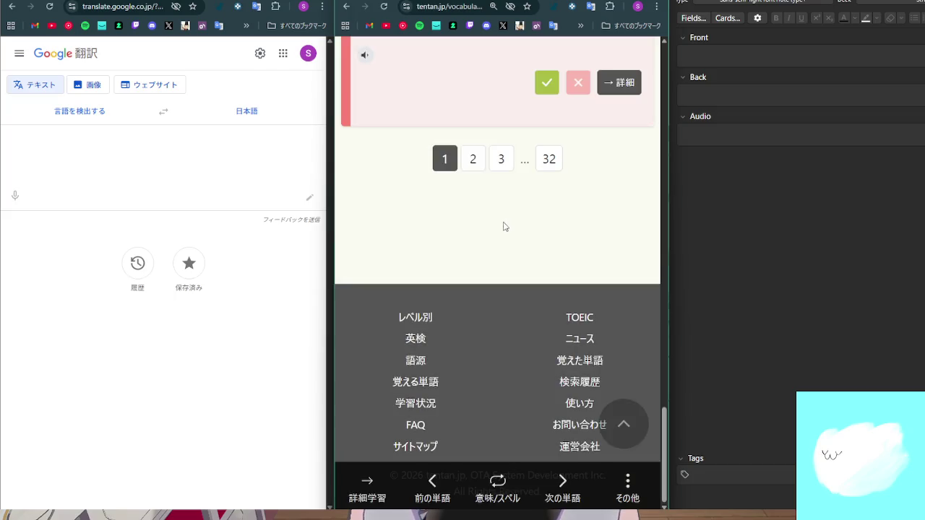
pyautogui.scroll(5, 508, 232)
pyautogui.scroll(10, 508, 233)
pyautogui.scroll(-1, 497, 226)
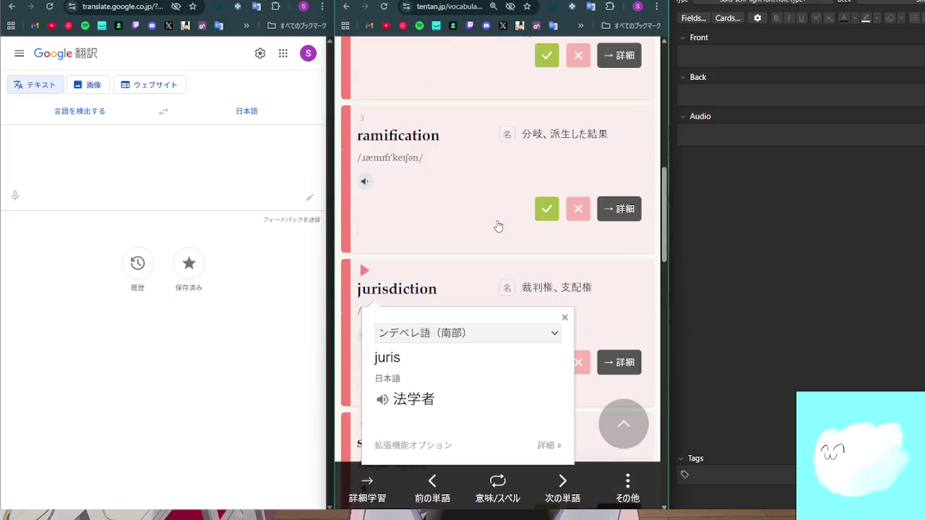
pyautogui.click(568, 318)
# Scroll down to the supervision card and select the word supervision
pyautogui.scroll(-3, 521, 283)
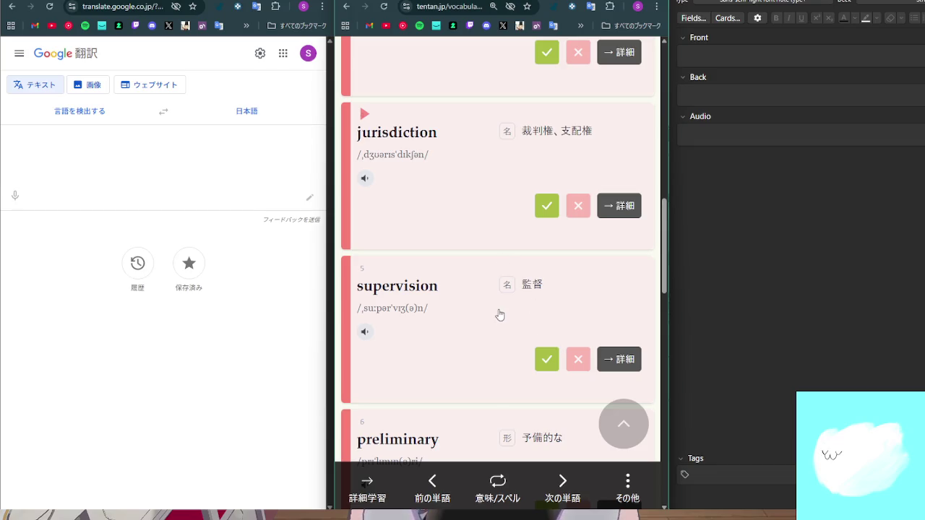
pyautogui.scroll(-2, 495, 303)
pyautogui.scroll(-1, 496, 302)
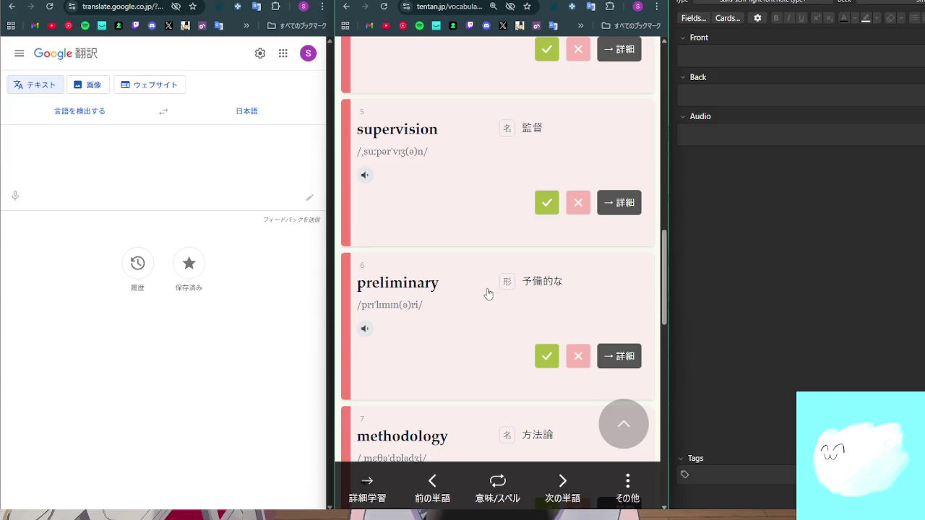
pyautogui.moveTo(437, 133); pyautogui.dragTo(361, 144)
# Open the supervision → 詳細 page showing its meaning 監督 / 管理
pyautogui.click(599, 204)
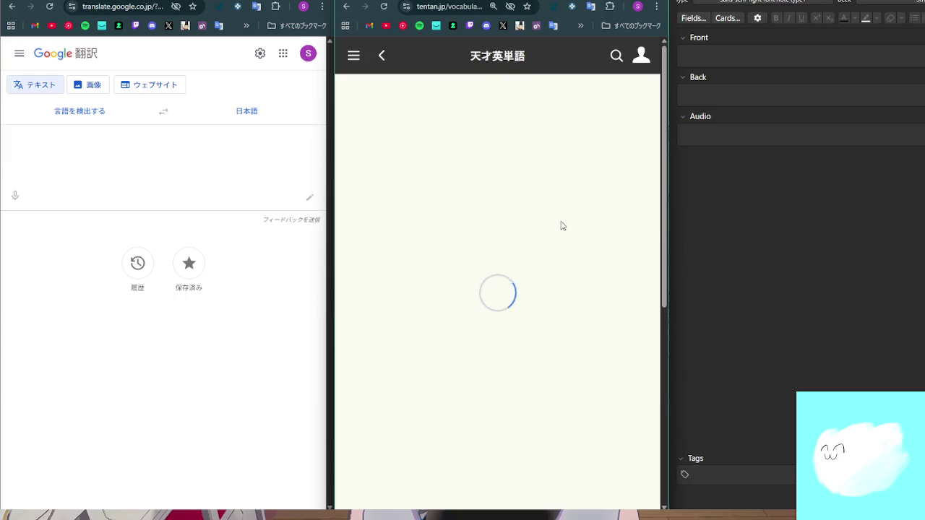
pyautogui.scroll(-10, 528, 304)
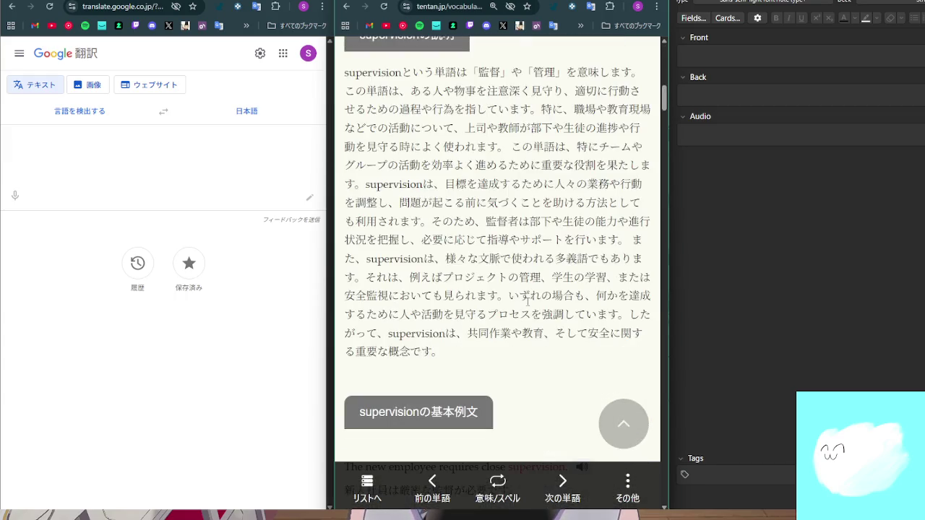
pyautogui.scroll(1, 528, 302)
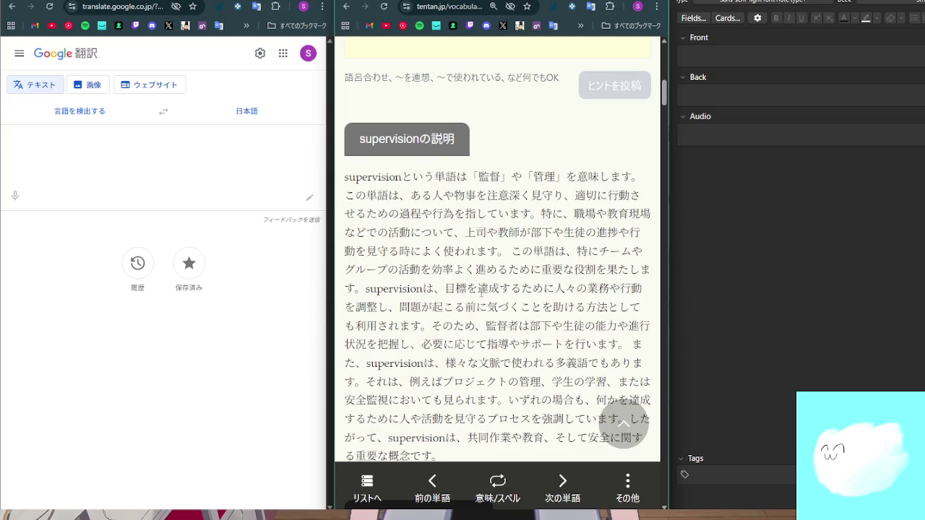
# Go back to the word list and mark supervision (監督) as a known word
pyautogui.hotkey('alt', 'Left')
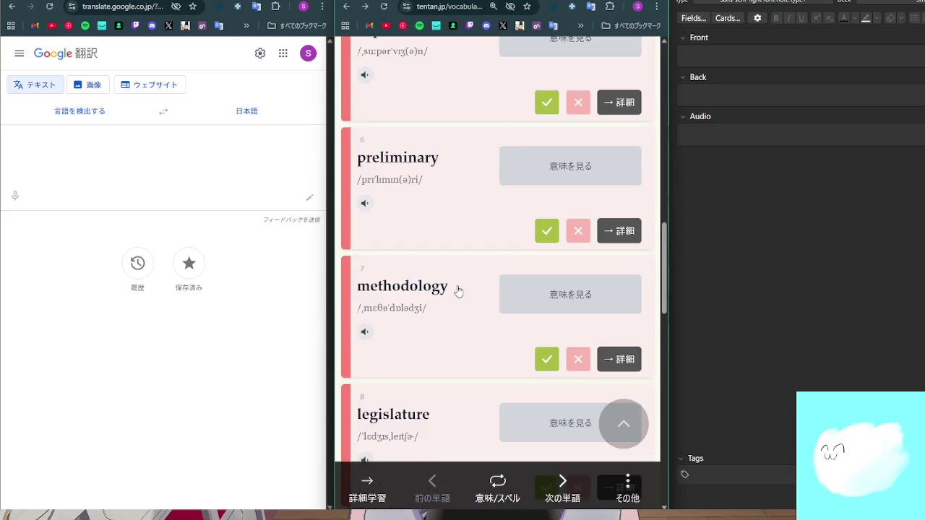
pyautogui.scroll(6, 459, 291)
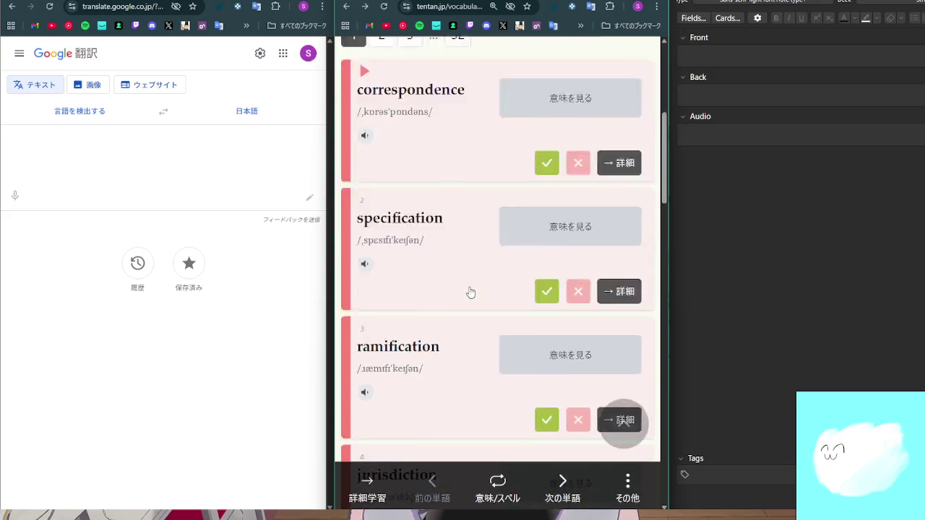
pyautogui.scroll(-7, 470, 289)
pyautogui.scroll(3, 481, 287)
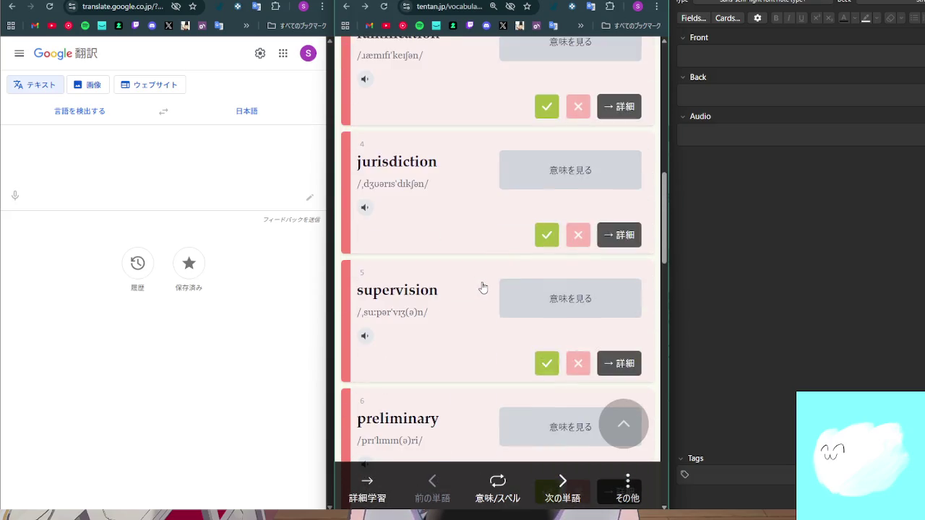
pyautogui.click(544, 365)
# Reveal the meaning of preliminary (予備的な) and stop hiding meanings in the list
pyautogui.scroll(-2, 485, 335)
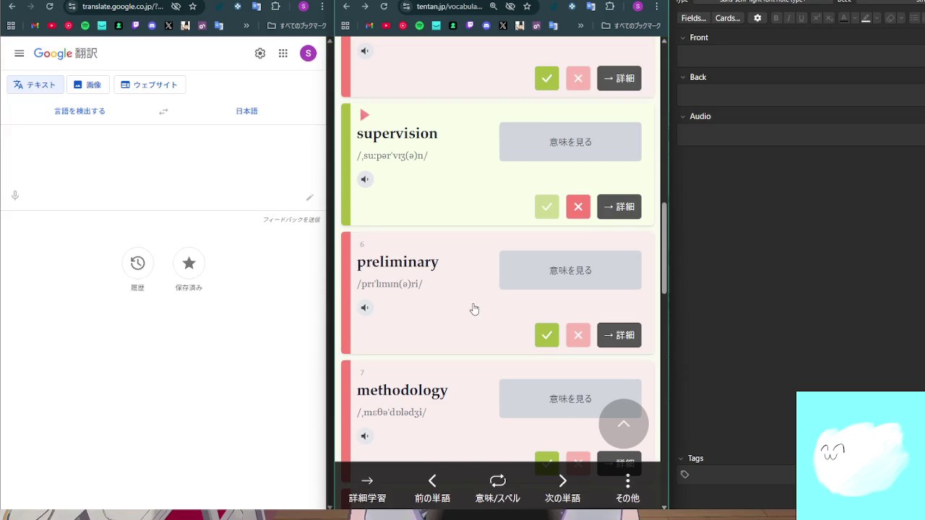
pyautogui.click(513, 287)
pyautogui.scroll(10, 532, 287)
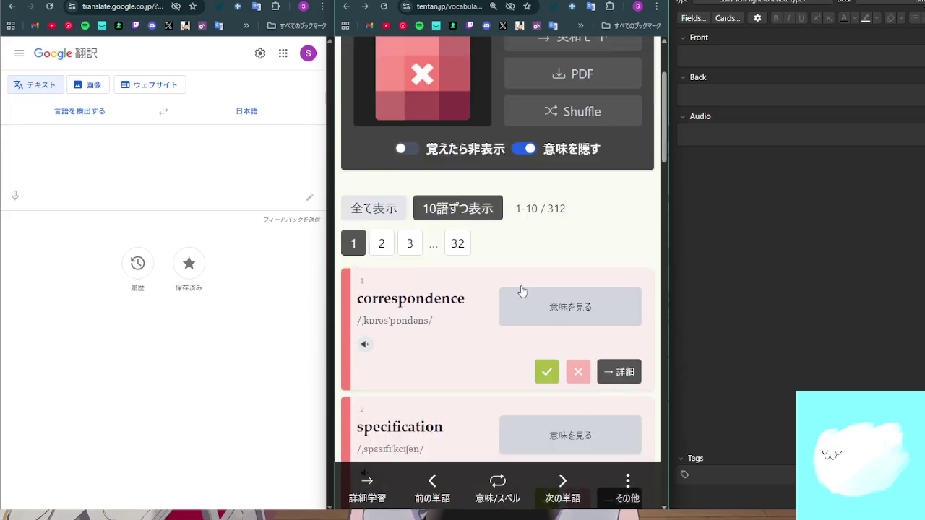
pyautogui.click(531, 287)
# Scroll through the list with meanings shown and play the pronunciation of legislature
pyautogui.scroll(-4, 516, 324)
pyautogui.scroll(-8, 515, 323)
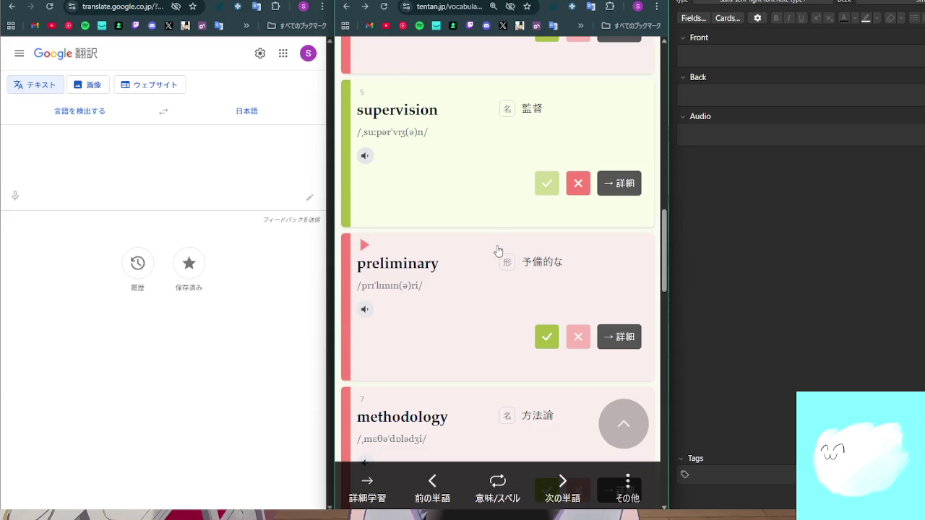
pyautogui.scroll(-1, 498, 252)
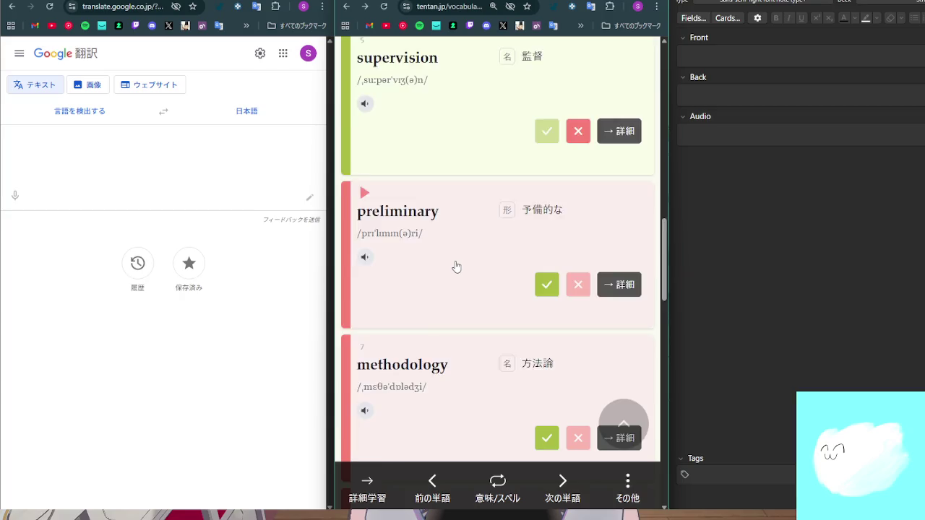
pyautogui.scroll(-3, 456, 267)
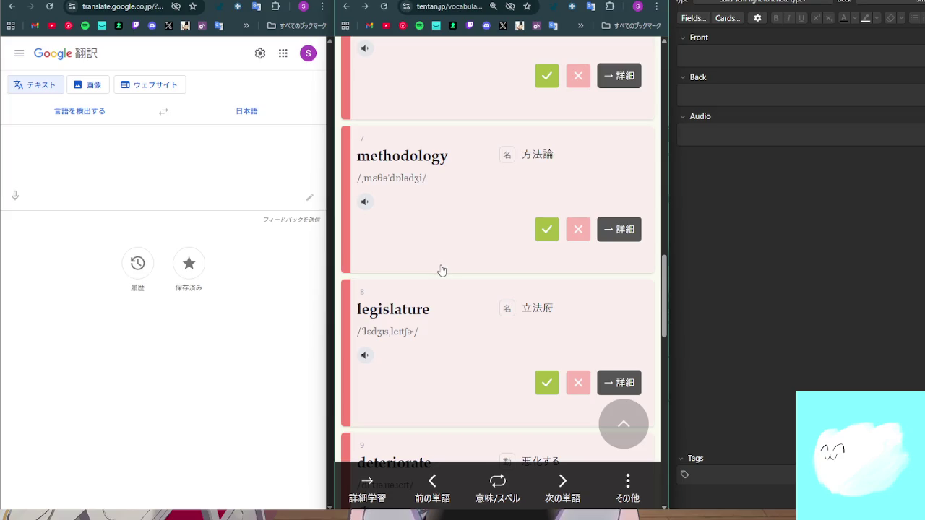
pyautogui.scroll(9, 442, 270)
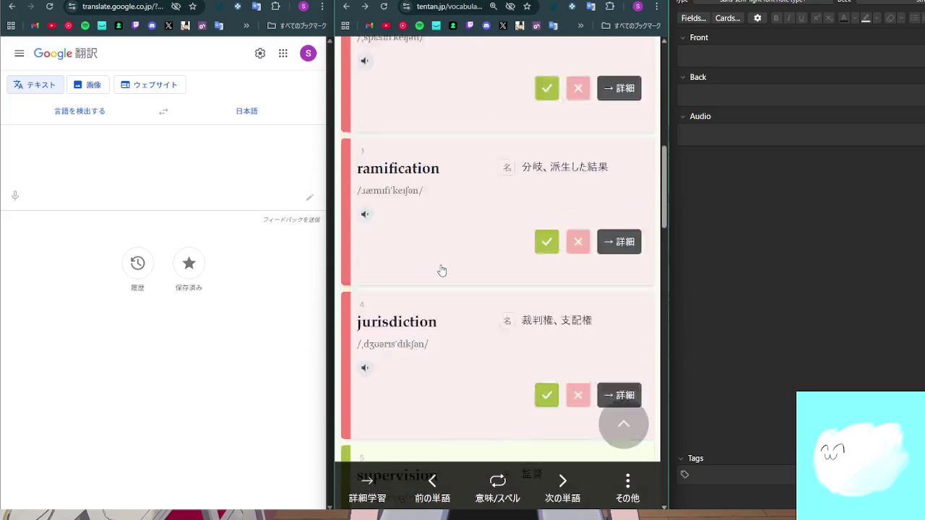
pyautogui.scroll(-10, 442, 270)
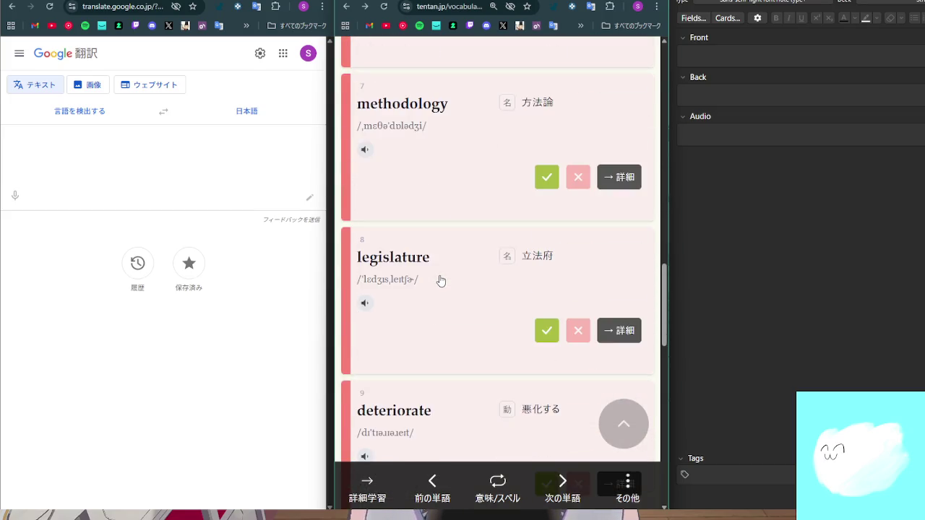
pyautogui.scroll(-1, 441, 280)
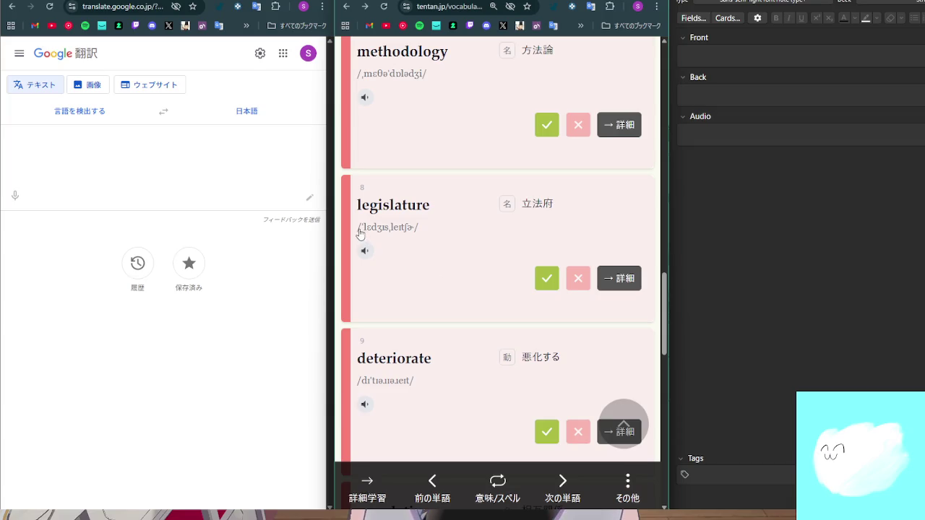
pyautogui.click(367, 253)
pyautogui.scroll(-1, 373, 402)
# Play deteriorate's pronunciation, reach correlation at the end of page 1, and go to page 2
pyautogui.scroll(-1, 376, 397)
pyautogui.click(366, 302)
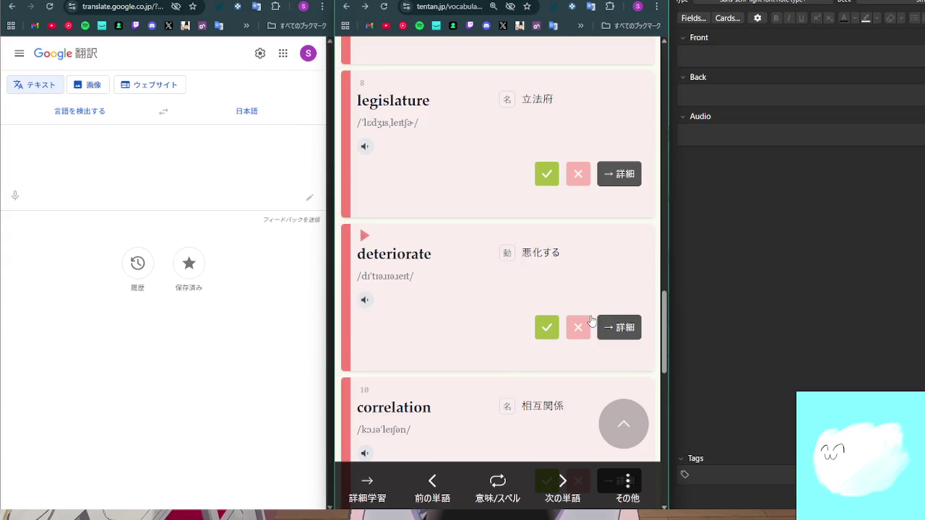
pyautogui.scroll(-2, 465, 339)
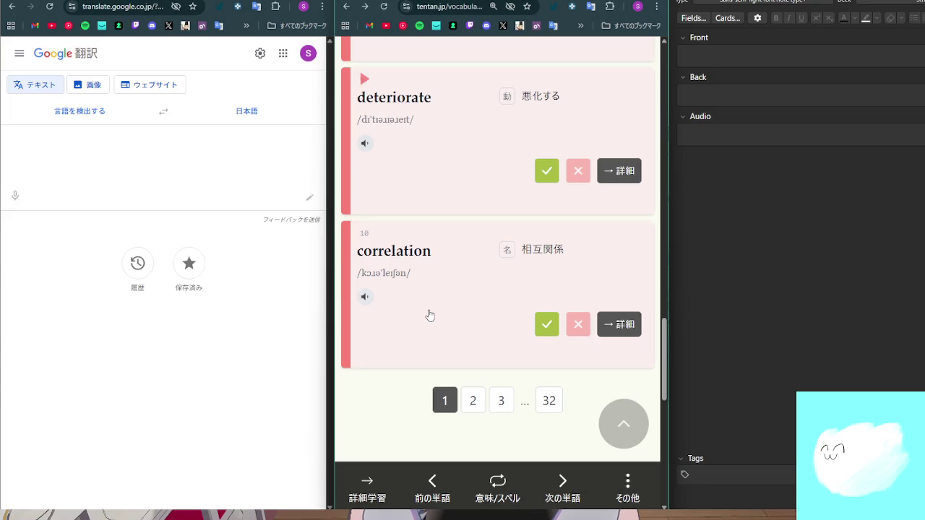
pyautogui.moveTo(372, 252); pyautogui.dragTo(378, 255)
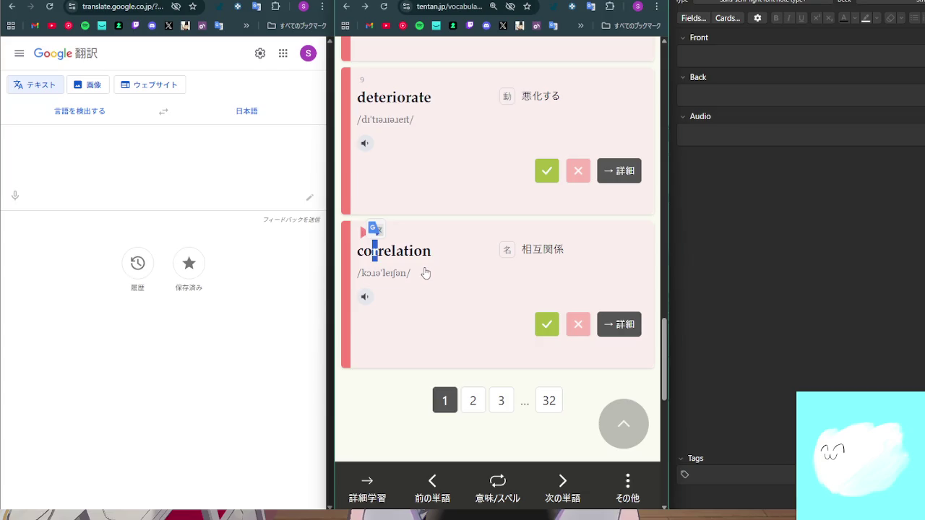
pyautogui.click(472, 400)
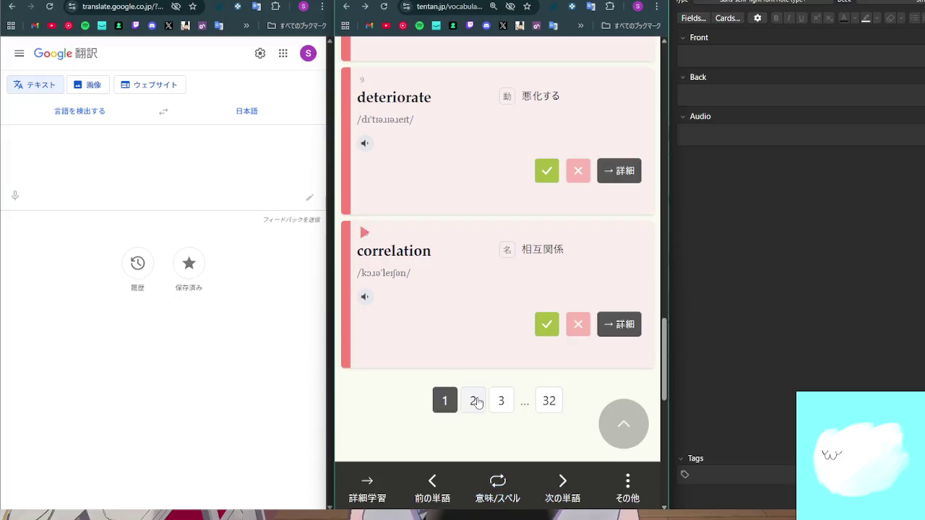
pyautogui.scroll(-1, 527, 374)
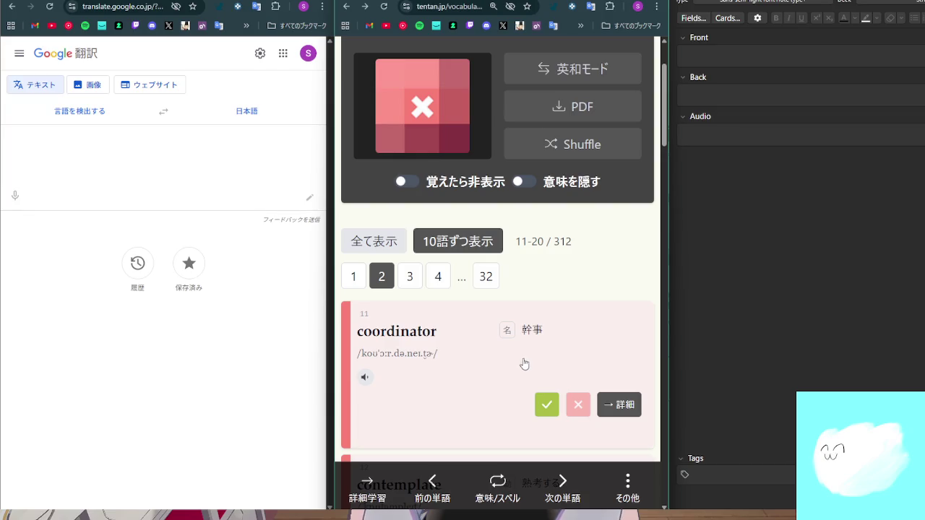
pyautogui.scroll(-2, 440, 354)
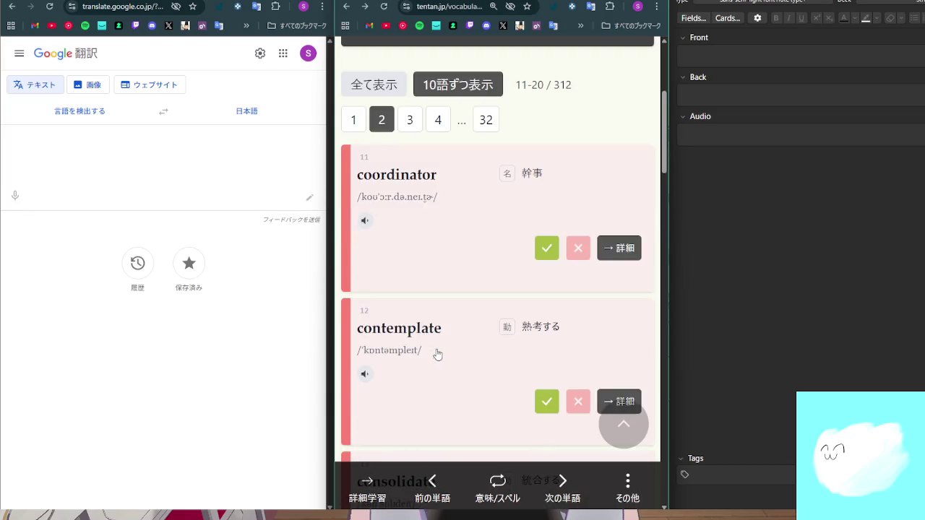
pyautogui.scroll(1, 436, 351)
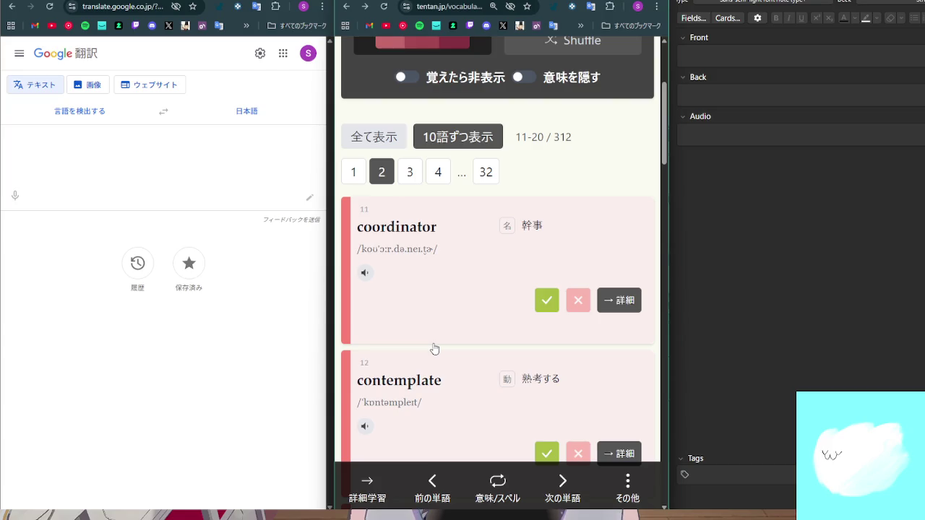
pyautogui.scroll(-1, 435, 349)
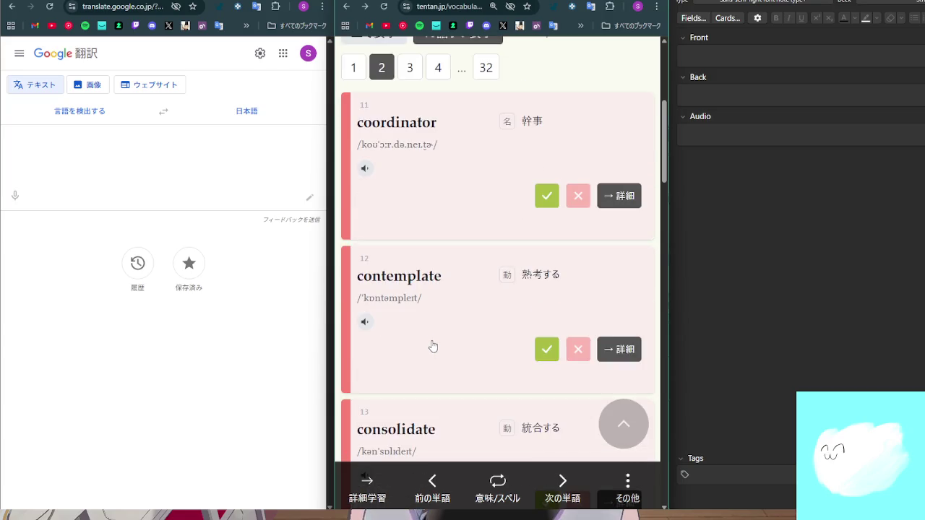
pyautogui.scroll(-1, 433, 347)
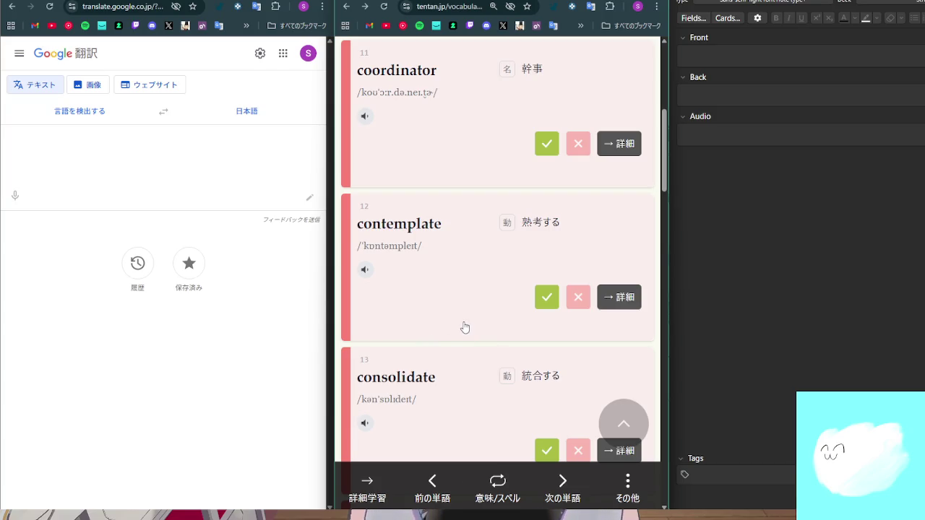
pyautogui.scroll(-15, 462, 324)
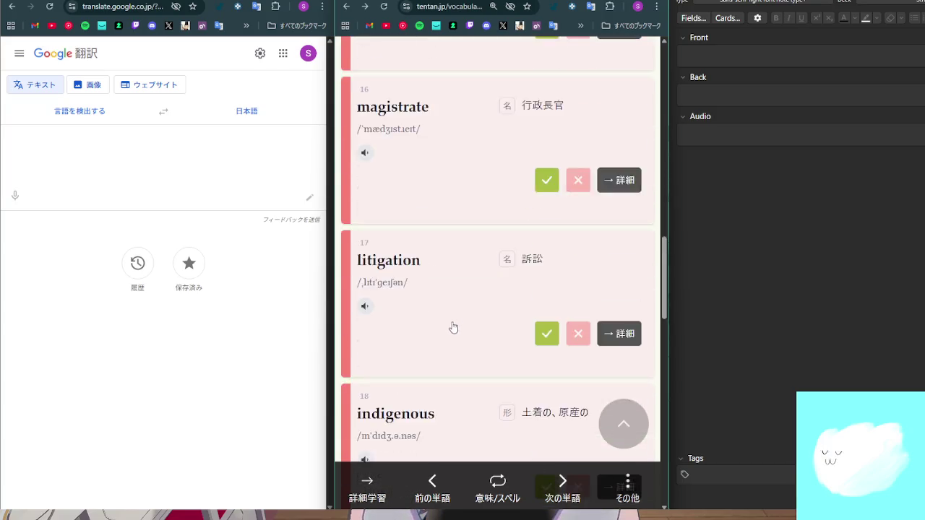
pyautogui.scroll(-7, 455, 318)
pyautogui.scroll(20, 454, 313)
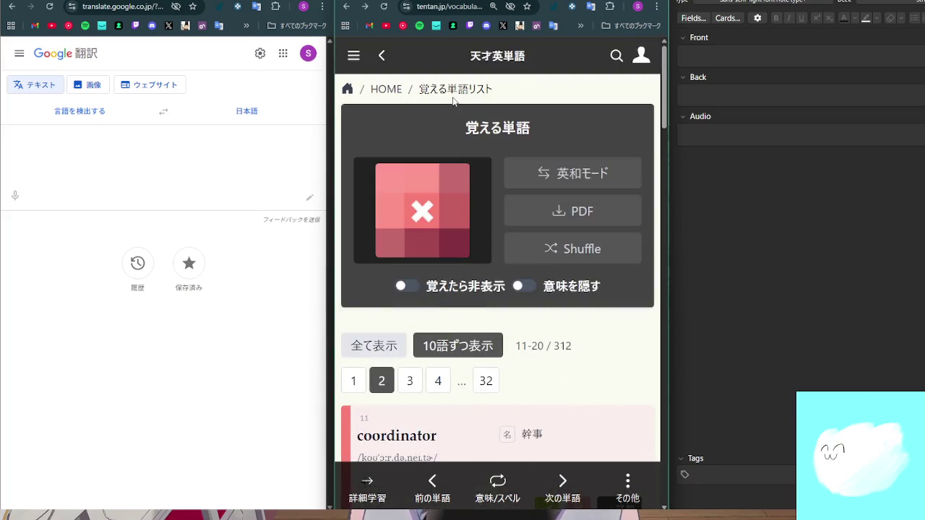
pyautogui.click(399, 88)
# Scroll down through the tentan.jp home page and back up to the top
pyautogui.scroll(-4, 506, 339)
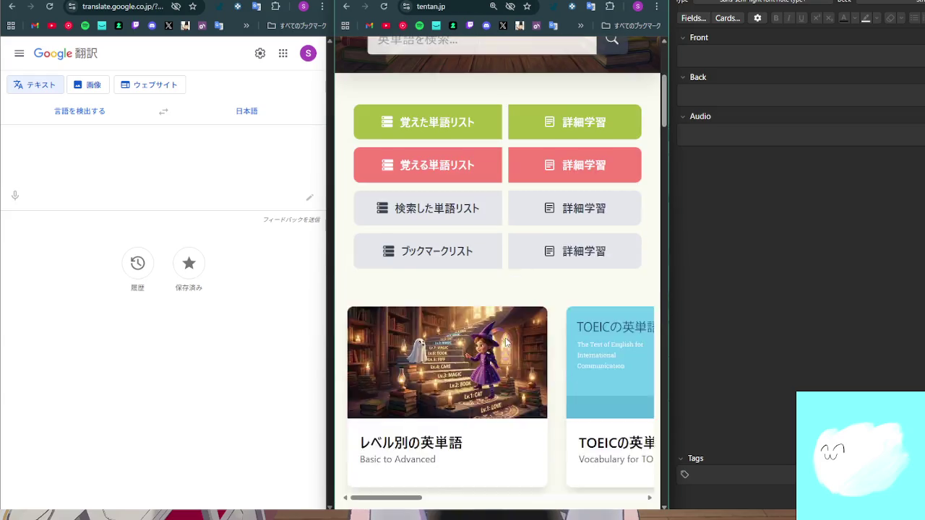
pyautogui.scroll(-10, 506, 338)
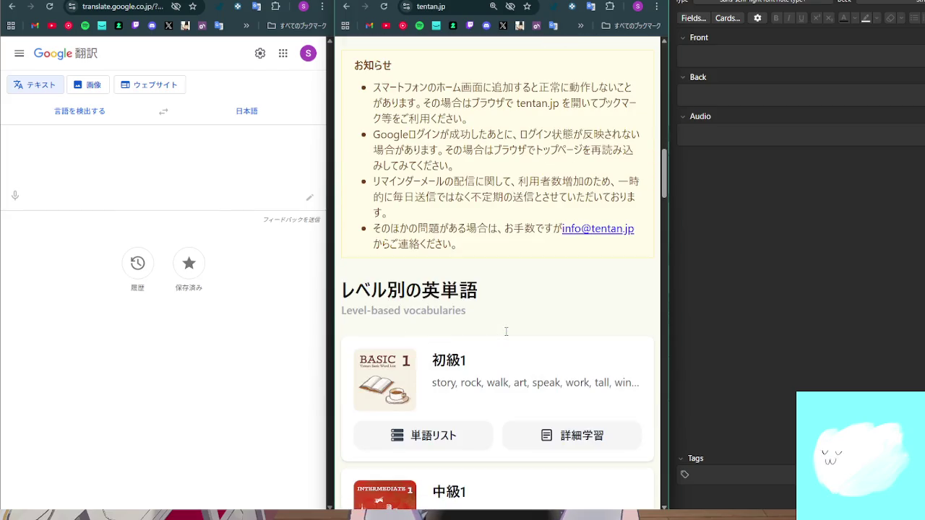
pyautogui.scroll(-1, 506, 333)
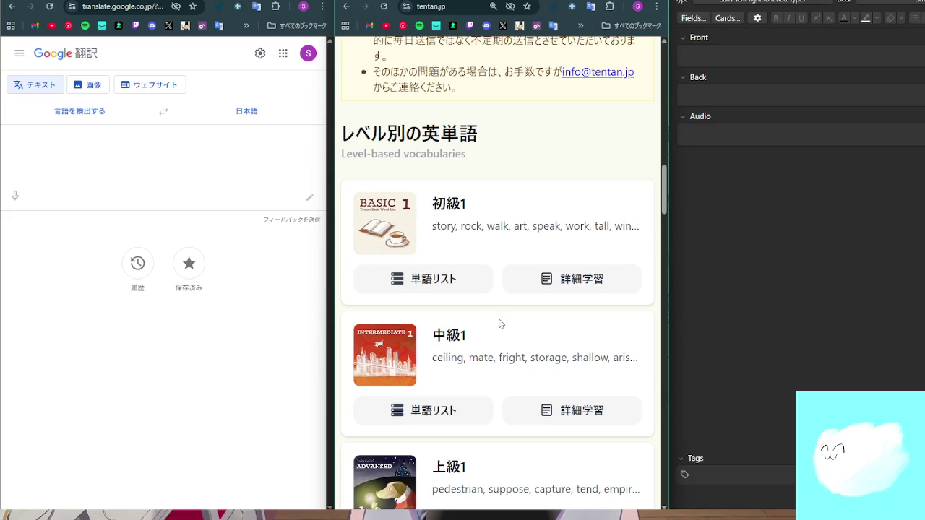
pyautogui.scroll(-5, 491, 323)
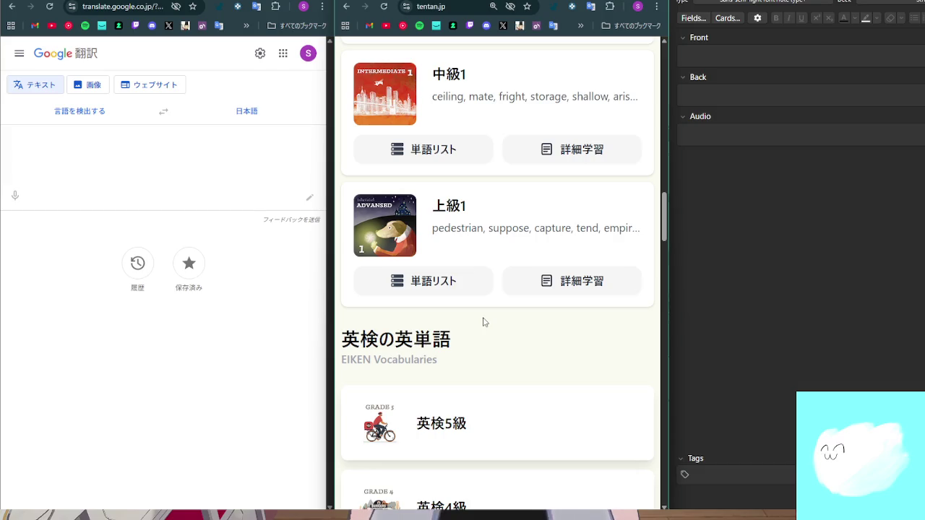
pyautogui.scroll(10, 485, 323)
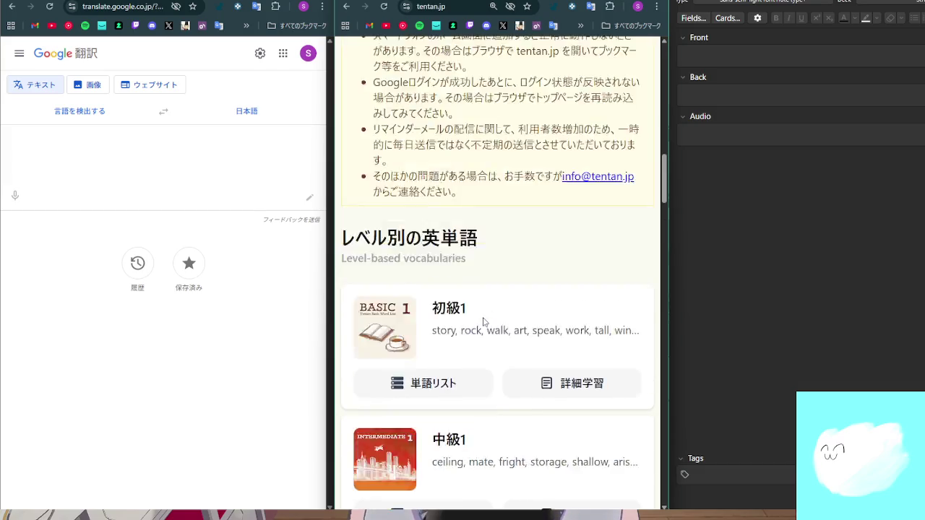
pyautogui.scroll(10, 485, 322)
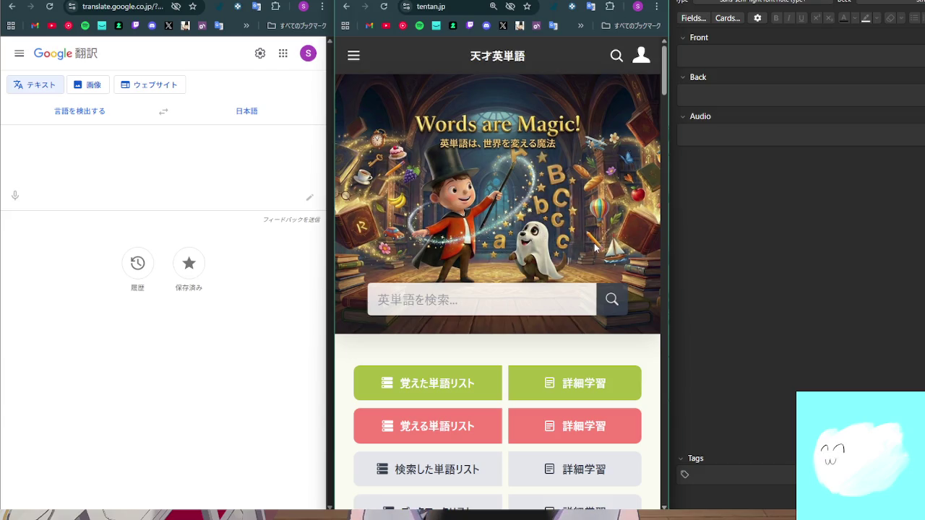
pyautogui.scroll(-8, 605, 242)
pyautogui.scroll(-15, 606, 242)
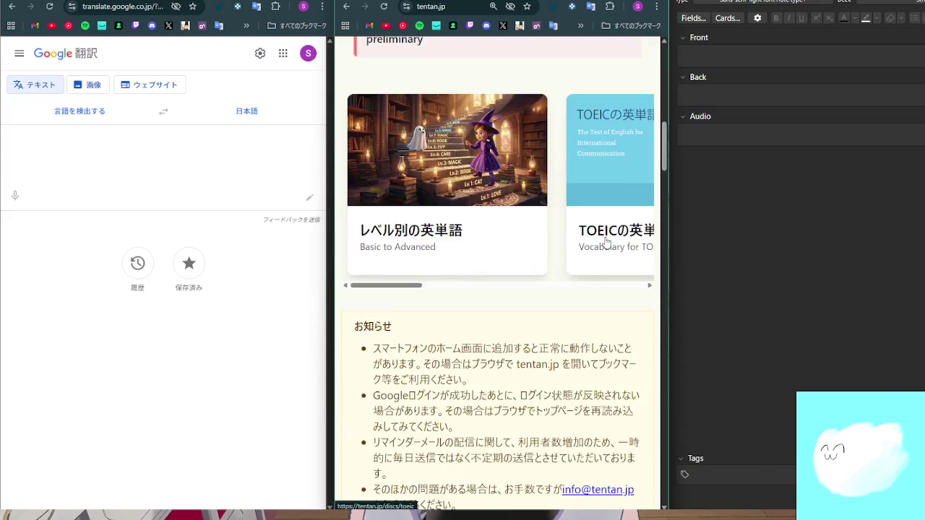
pyautogui.scroll(-15, 596, 244)
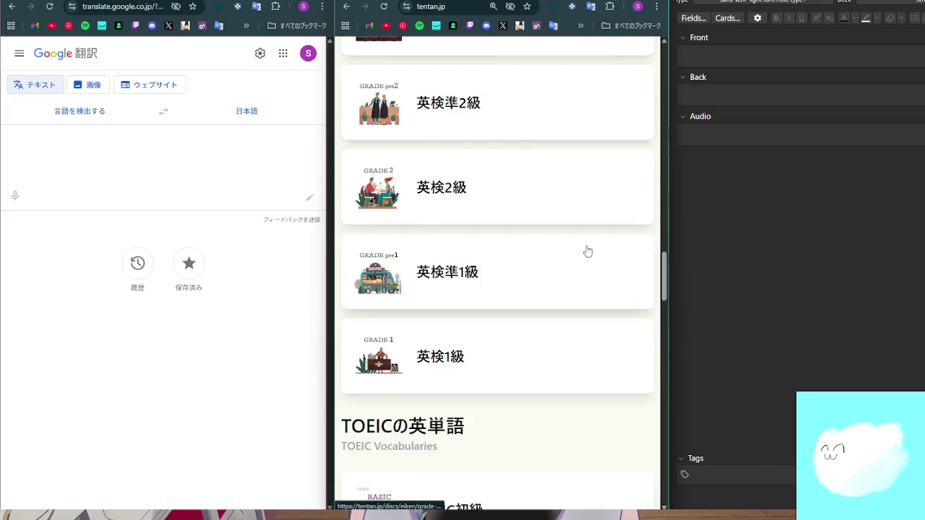
pyautogui.scroll(-6, 587, 251)
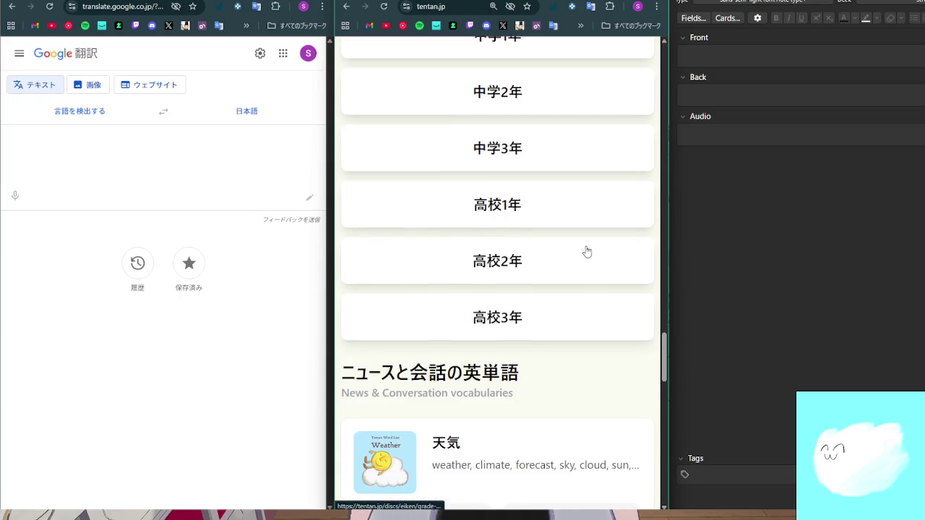
pyautogui.scroll(5, 584, 257)
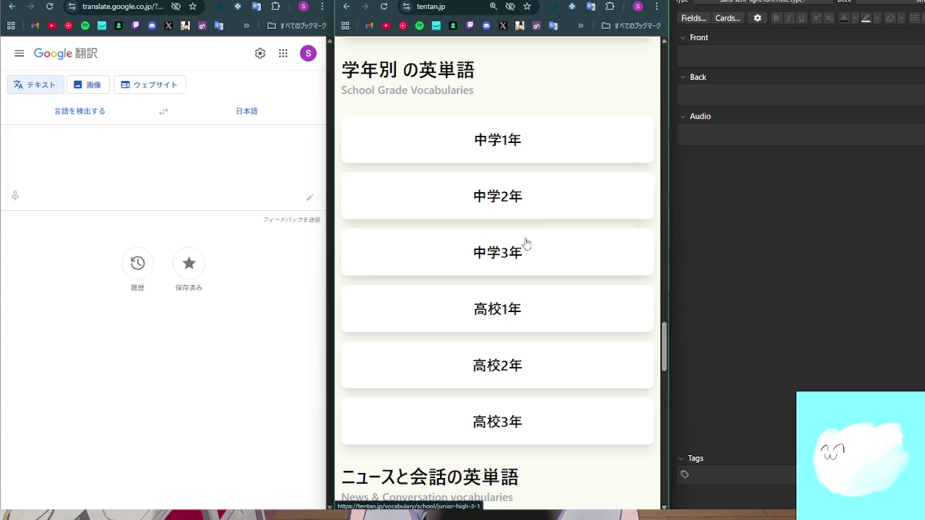
pyautogui.scroll(-4, 522, 300)
pyautogui.scroll(-1, 524, 297)
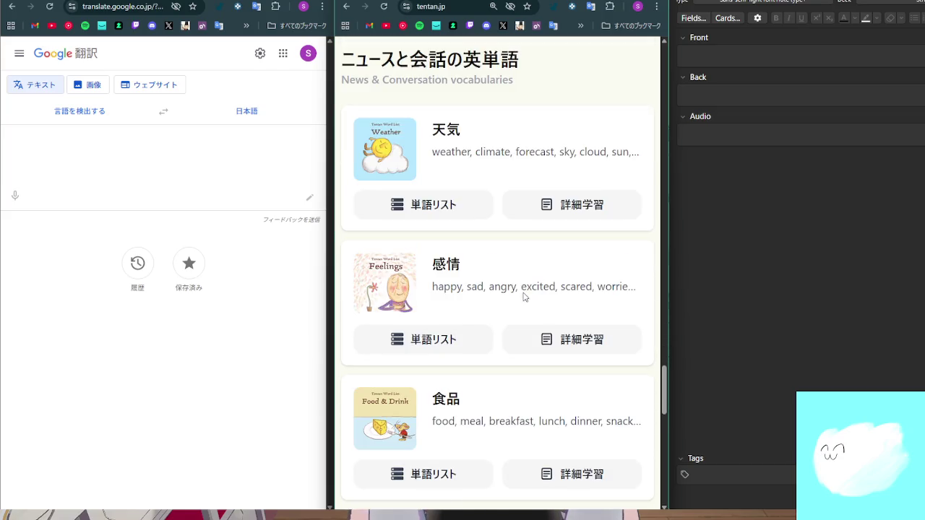
pyautogui.scroll(-5, 524, 293)
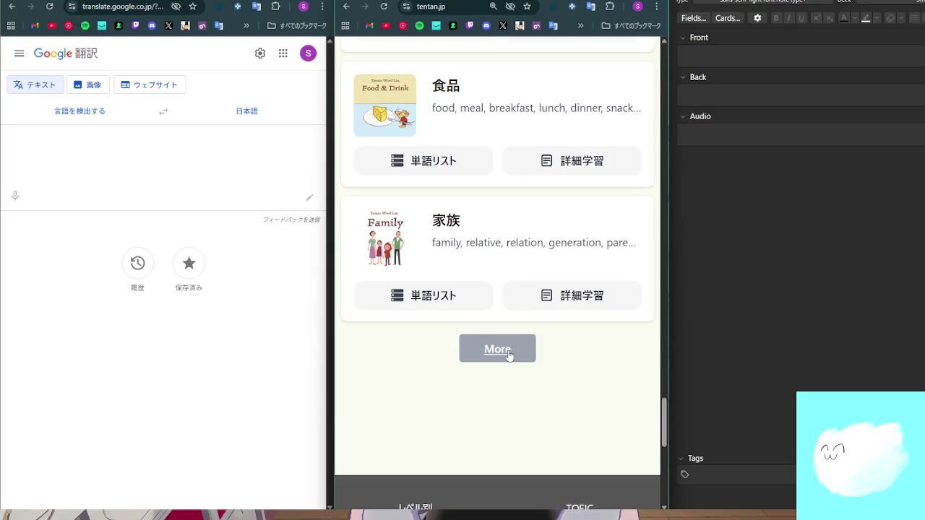
# Show all News & Conversation categories, from 衣服 and 天気 through 司法、裁判, and scroll through them
pyautogui.click(498, 348)
pyautogui.scroll(-15, 517, 340)
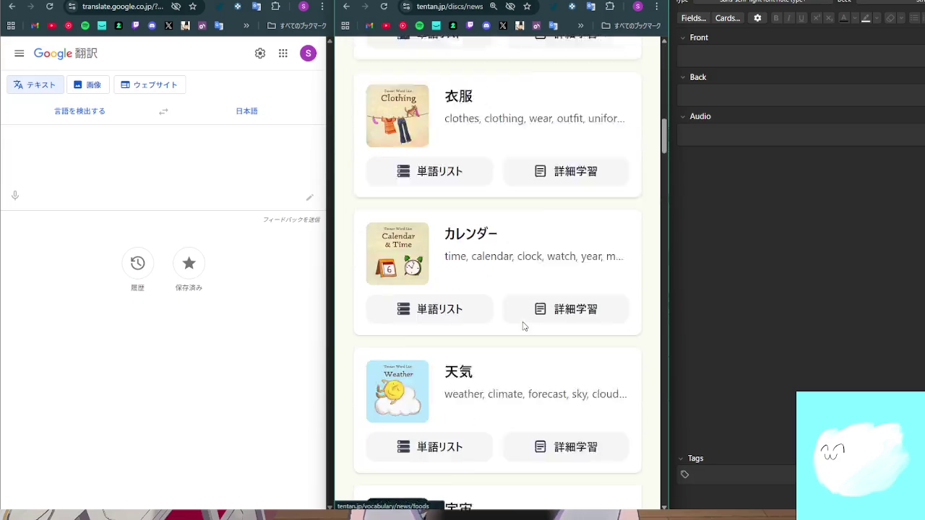
pyautogui.scroll(-20, 524, 324)
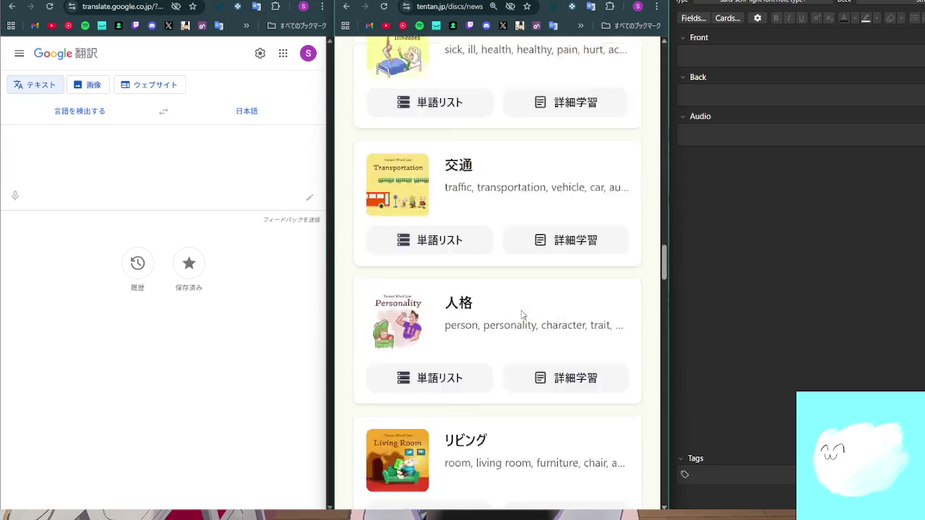
pyautogui.scroll(-18, 520, 317)
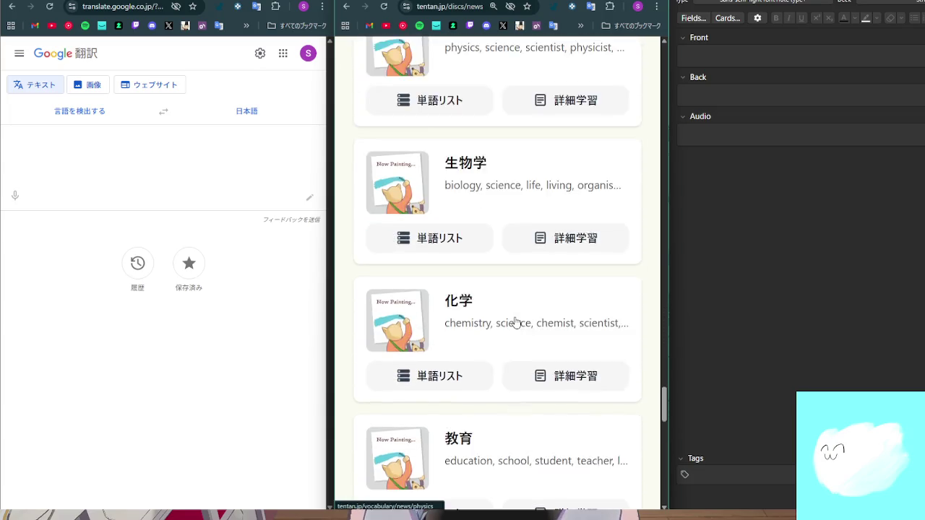
pyautogui.scroll(-4, 516, 323)
pyautogui.scroll(2, 513, 326)
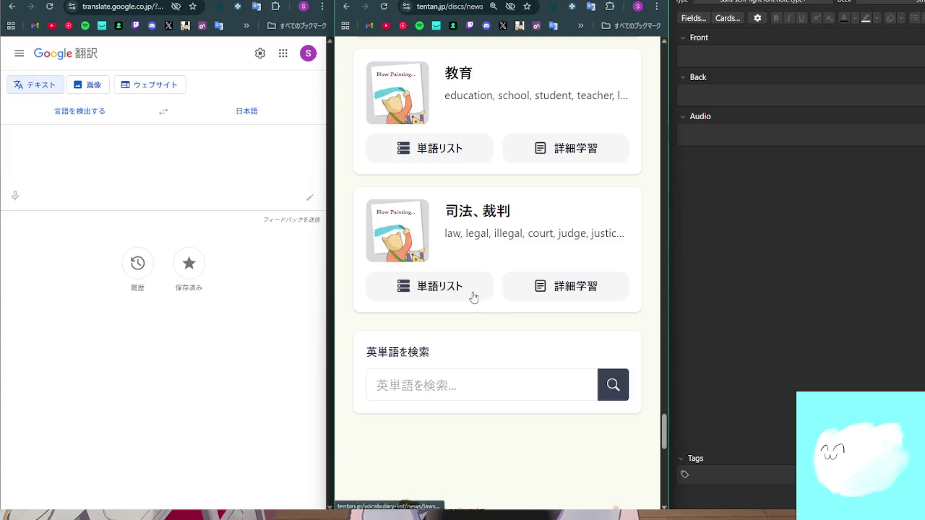
pyautogui.middleClick(648, 263)
pyautogui.scroll(10, 638, 226)
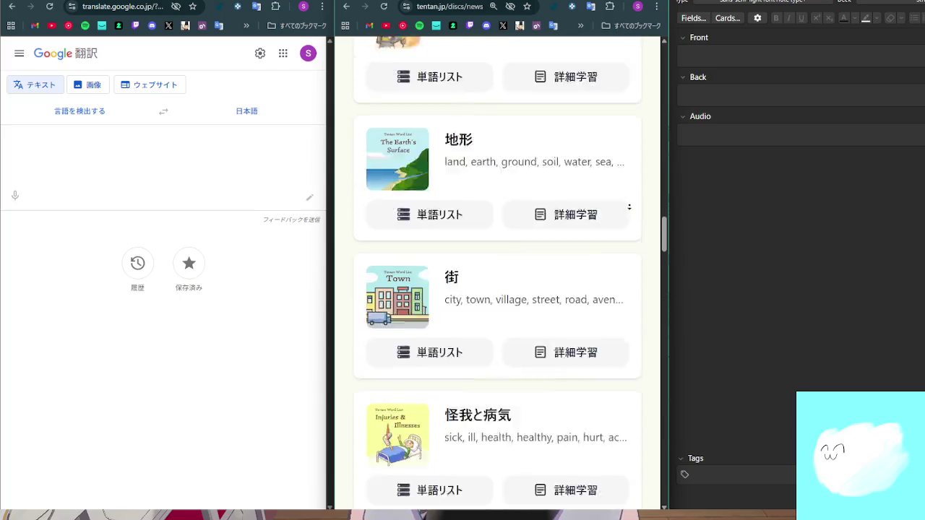
pyautogui.scroll(3, 637, 227)
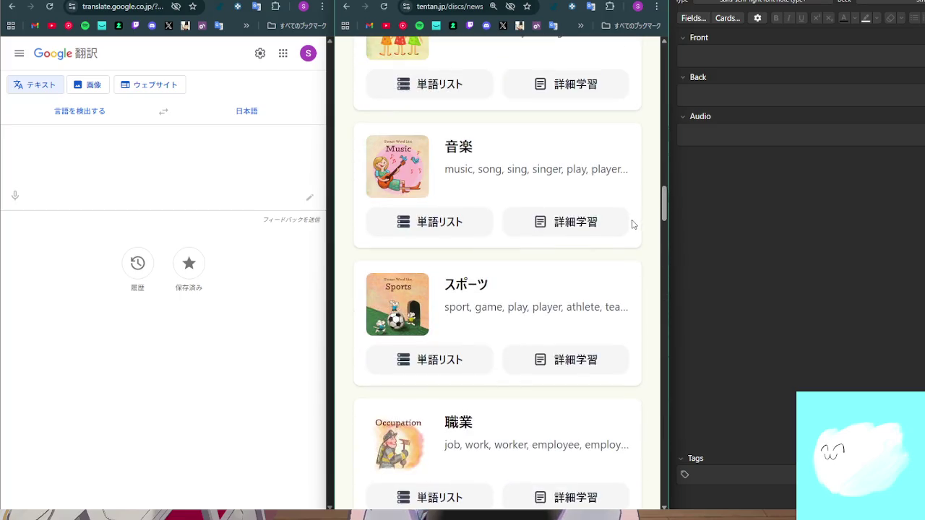
pyautogui.scroll(20, 633, 225)
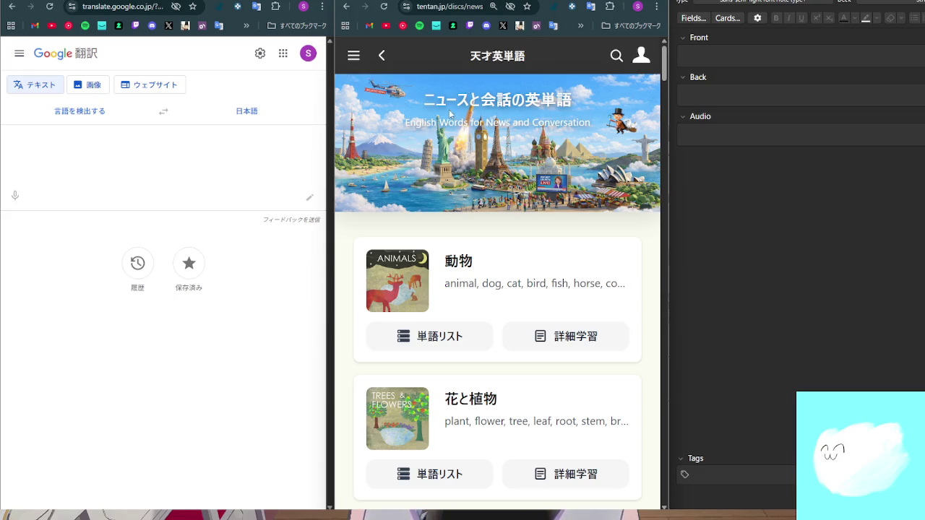
pyautogui.click(498, 339)
pyautogui.scroll(-4, 542, 334)
pyautogui.scroll(-9, 545, 325)
pyautogui.scroll(-6, 549, 305)
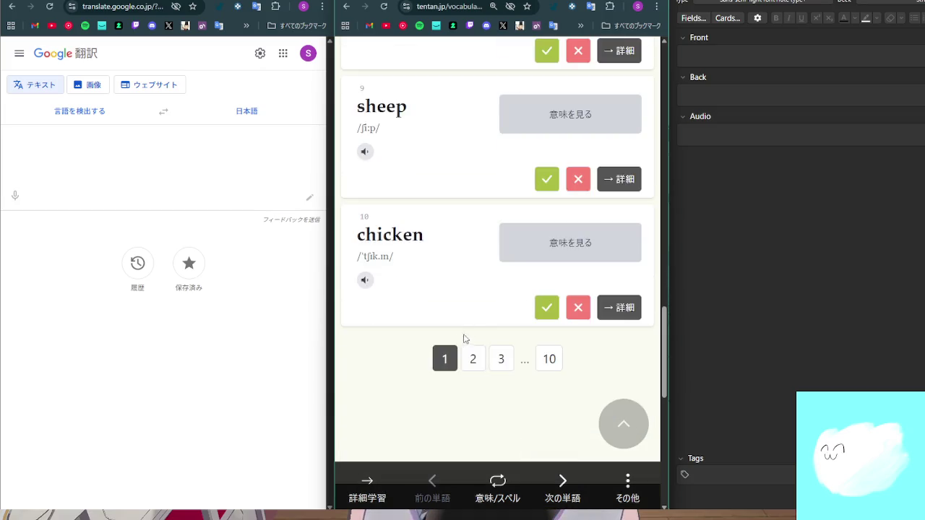
pyautogui.scroll(15, 465, 338)
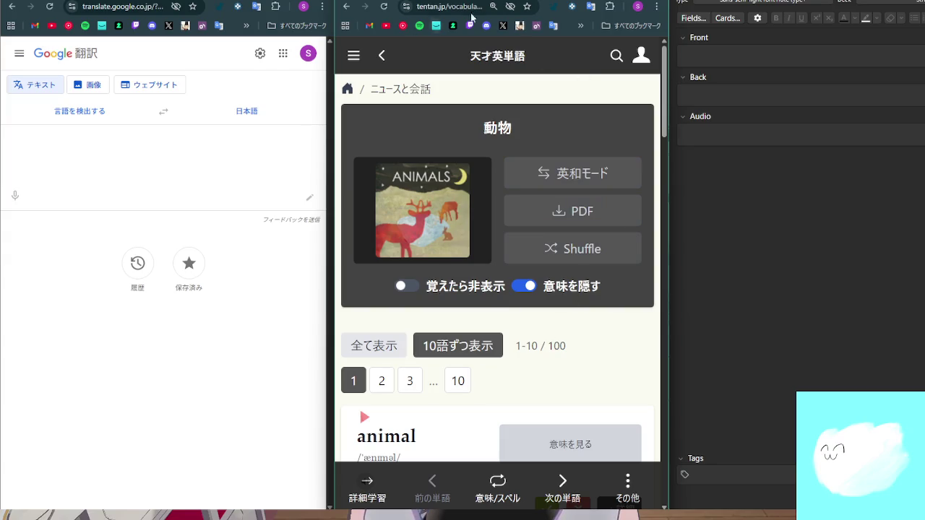
pyautogui.hotkey('alt', 'Left')
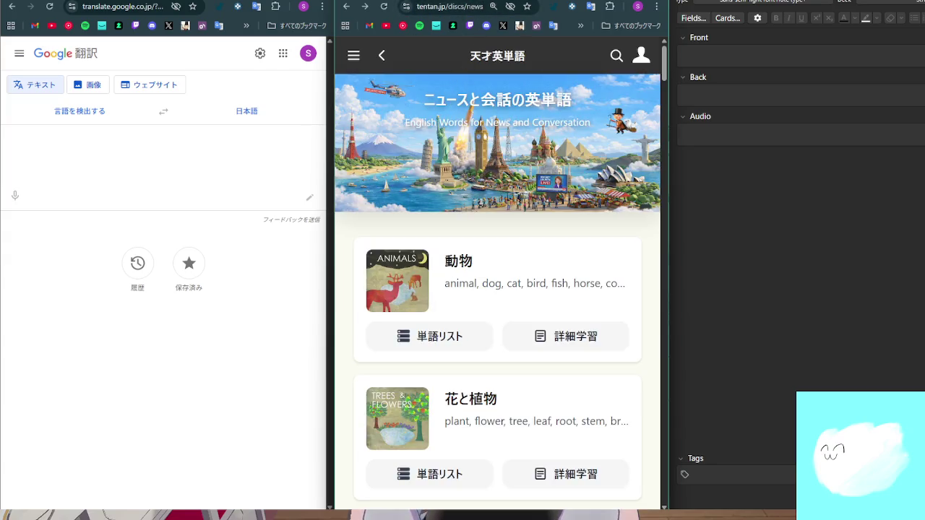
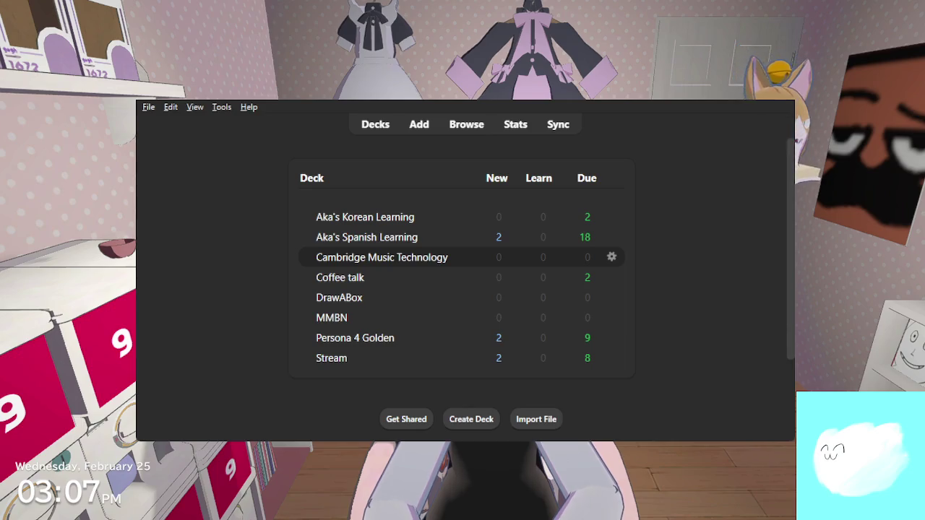
pyautogui.click(331, 359)
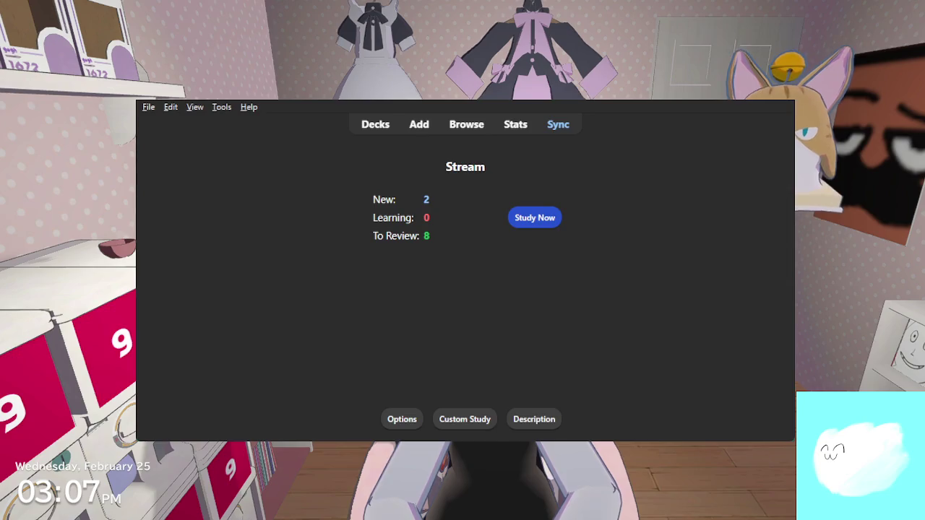
pyautogui.click(354, 131)
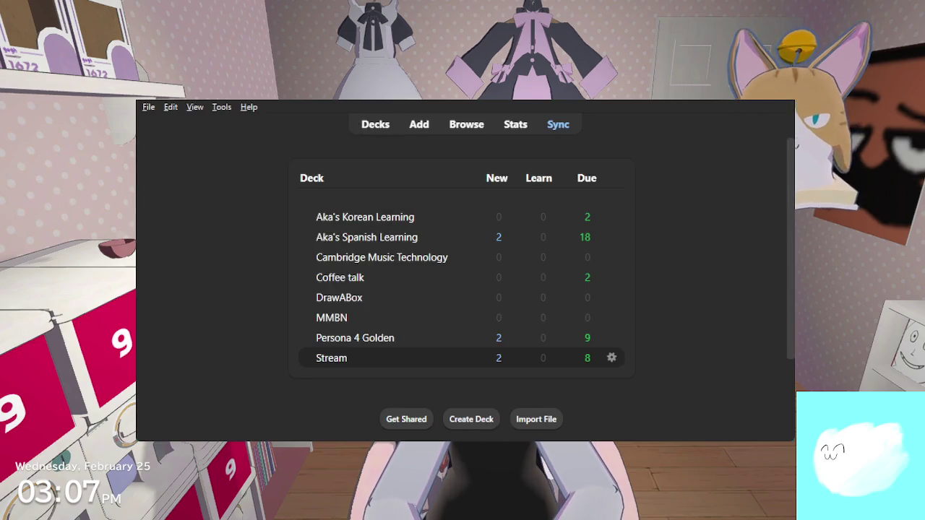